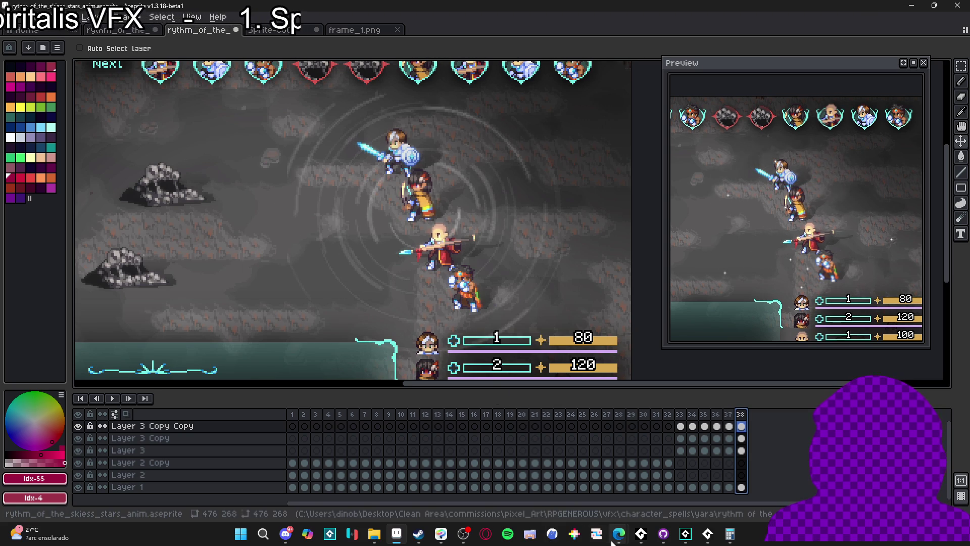
Check the star-trail reference images in Edge, then show frame 33 of the stars animation
mouse_move(614, 541)
left_click(732, 490)
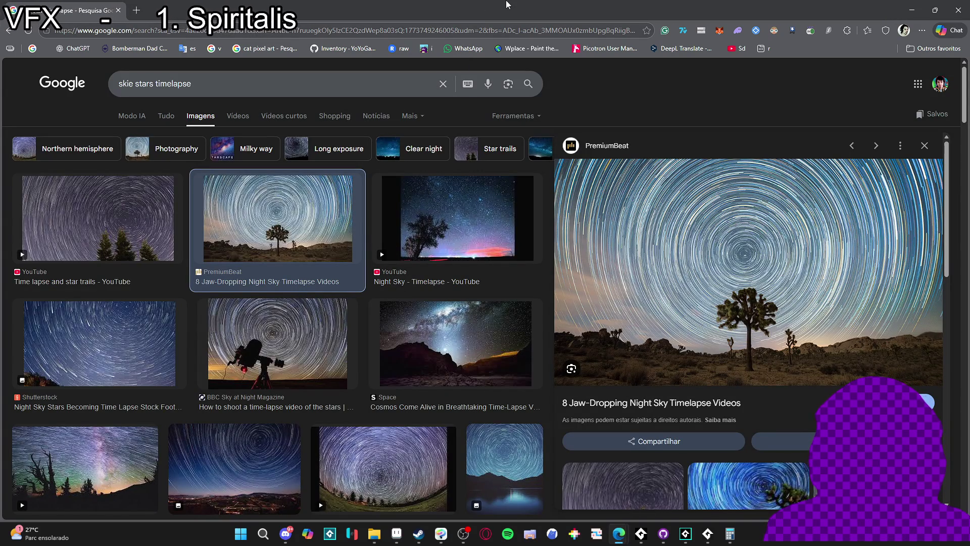
left_click(915, 6)
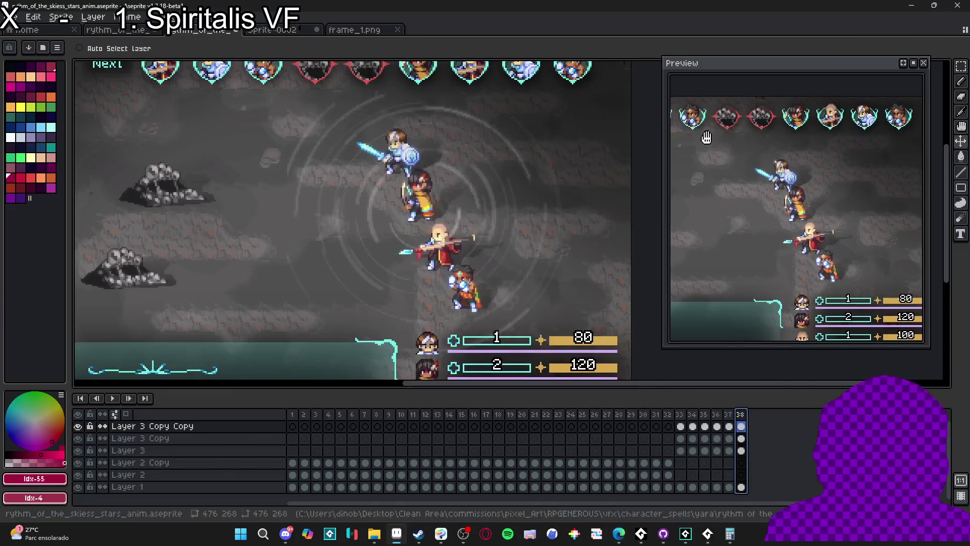
left_click(681, 425)
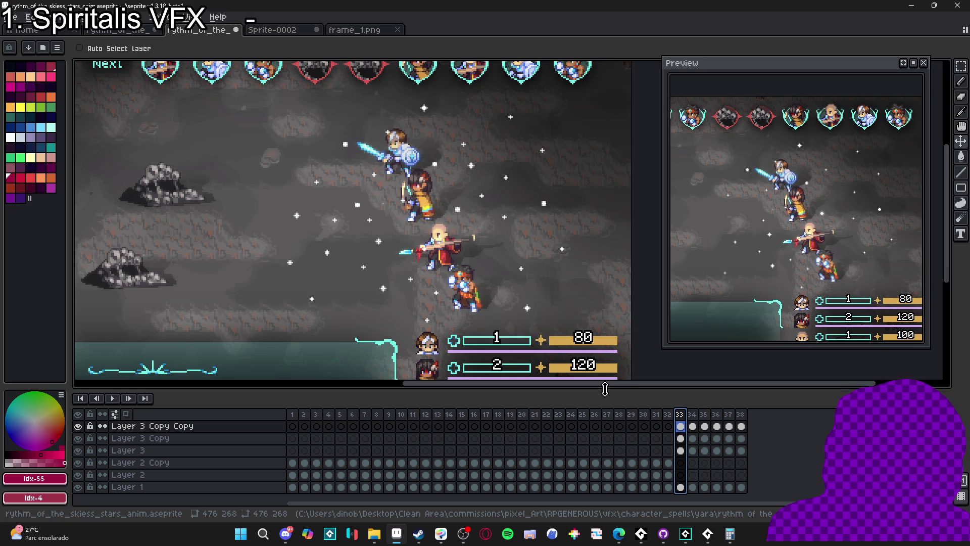
Compare frames around 31 and insert a new frame, bringing the animation to 39 frames
left_click(657, 426)
key("Right")
key("Left")
key("Left")
key("Right")
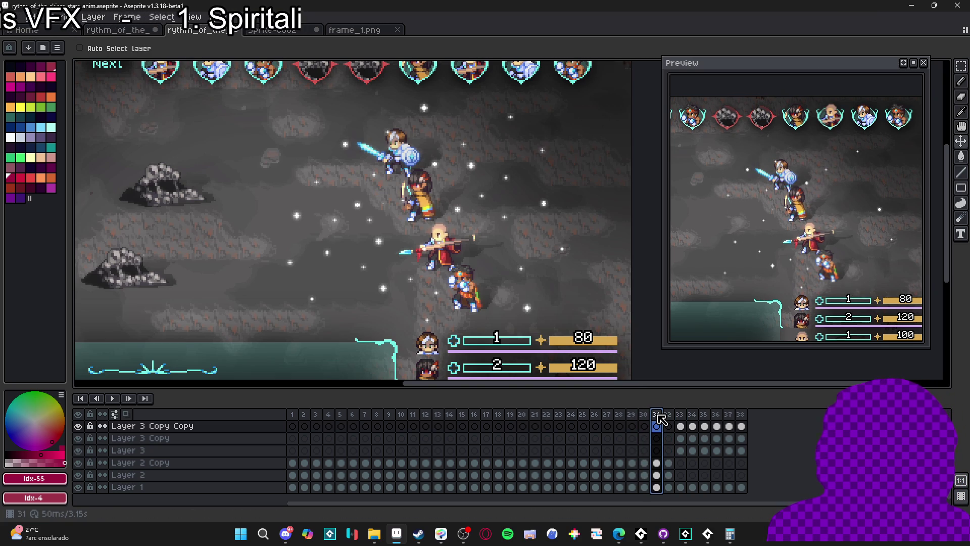
left_click(657, 464)
key("Left")
key("alt+n")
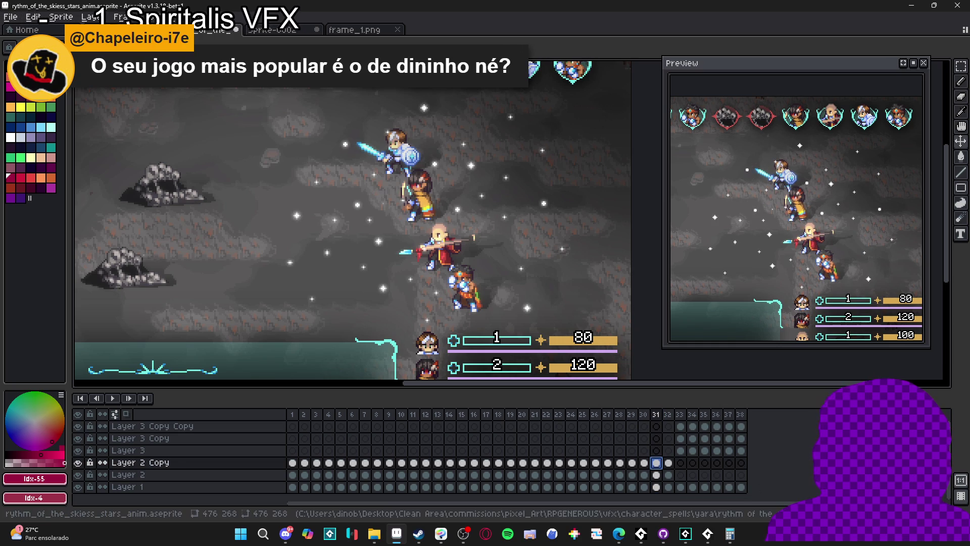
Select the Layer 2 Copy cel at frame 31 and open the Convolution Matrix filter
left_click(656, 466)
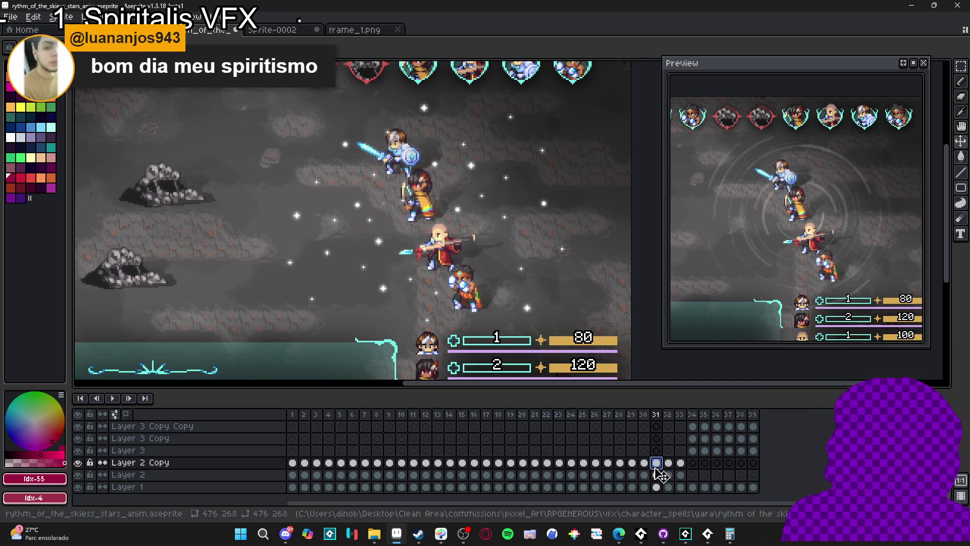
left_click(667, 464)
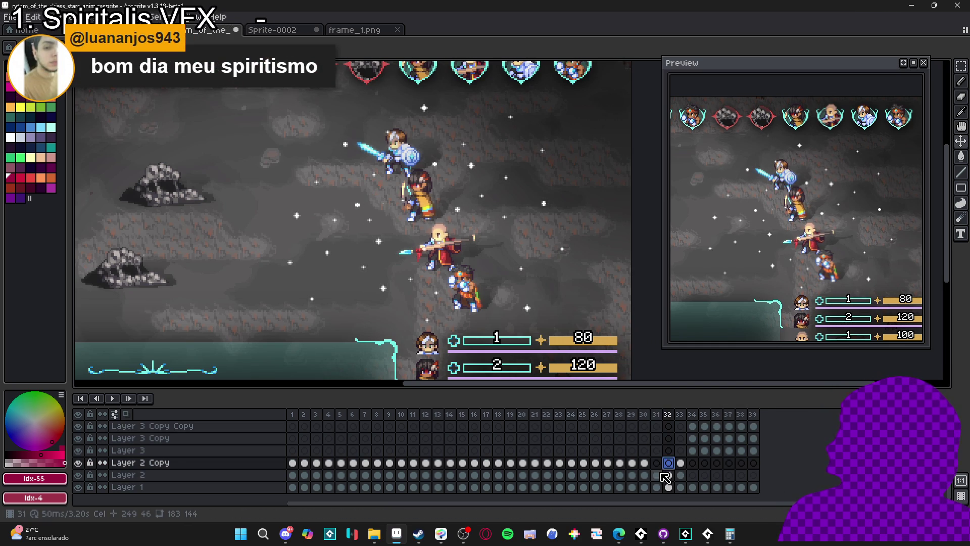
left_click(656, 474)
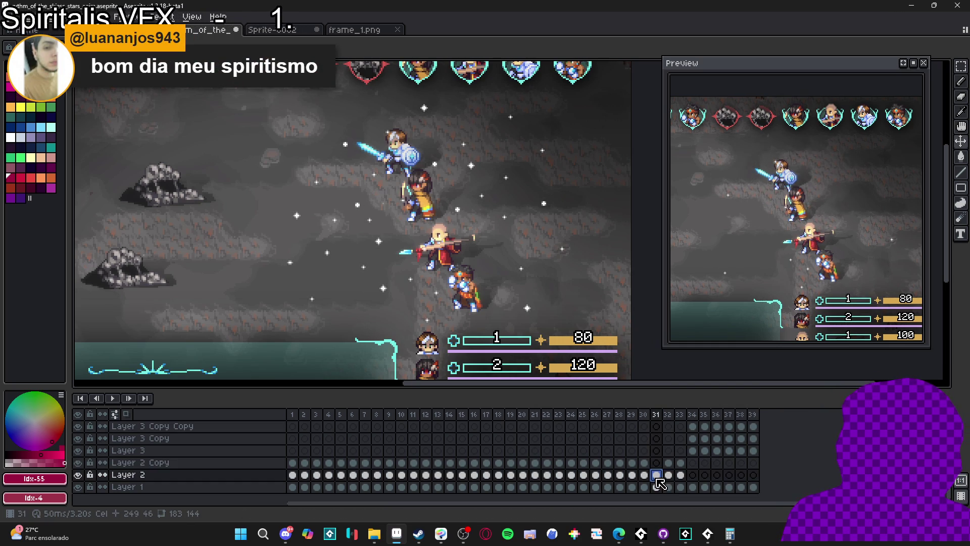
left_click(660, 464)
key("F9")
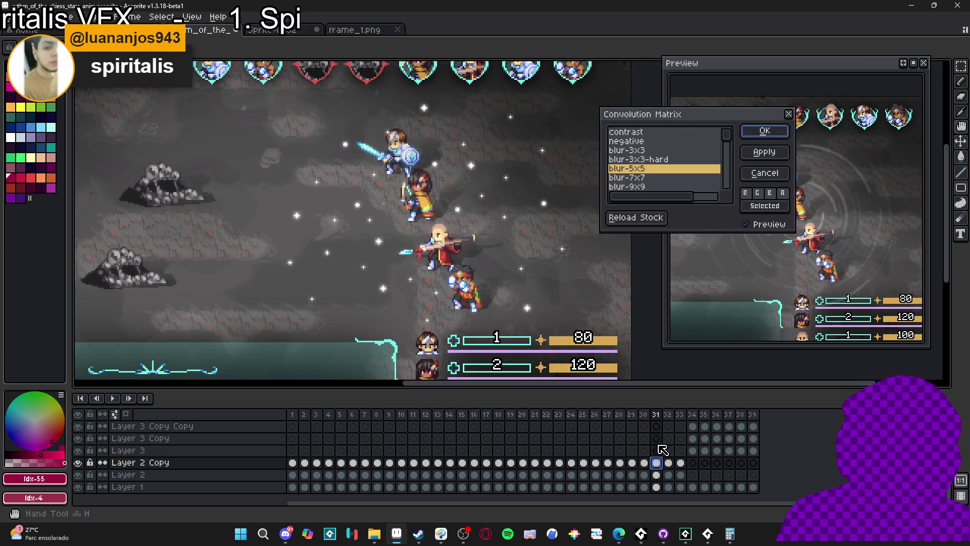
Apply the blur-7x7 convolution kernel to the Layer 2 Copy cel and check frame 32
left_click(662, 178)
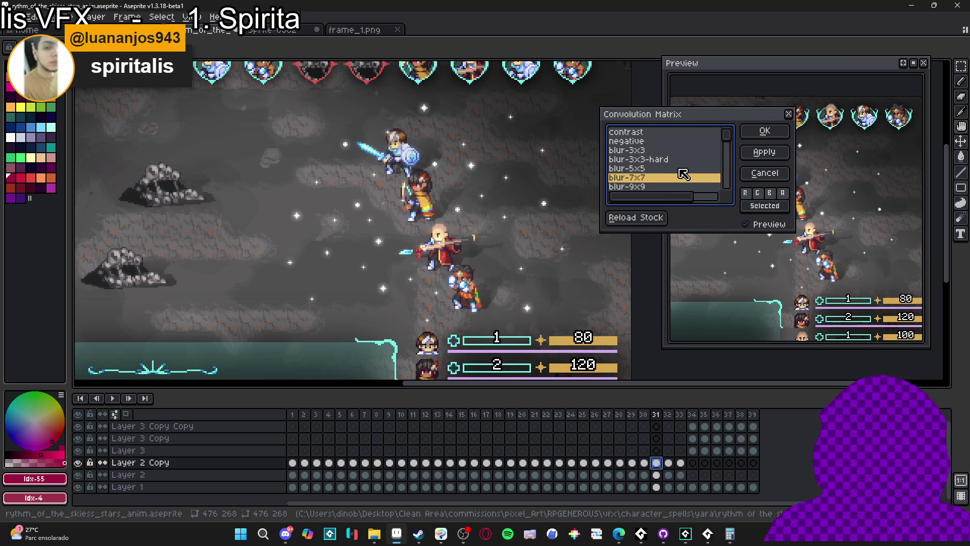
left_click(765, 131)
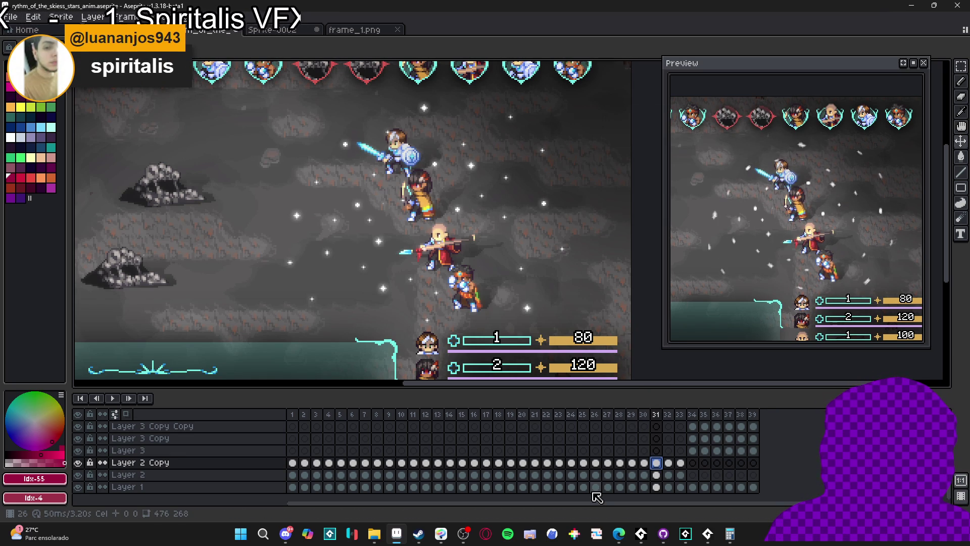
left_click(667, 463)
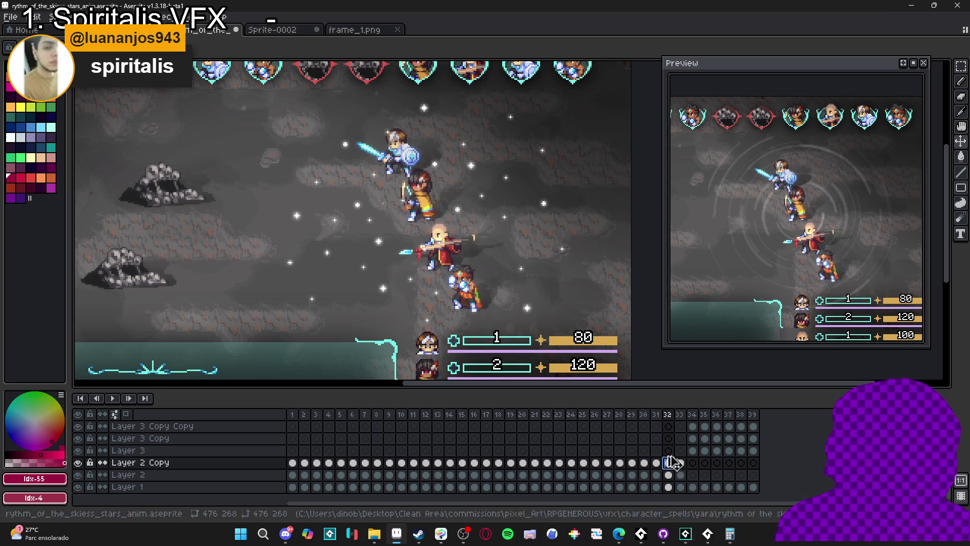
left_click(669, 451)
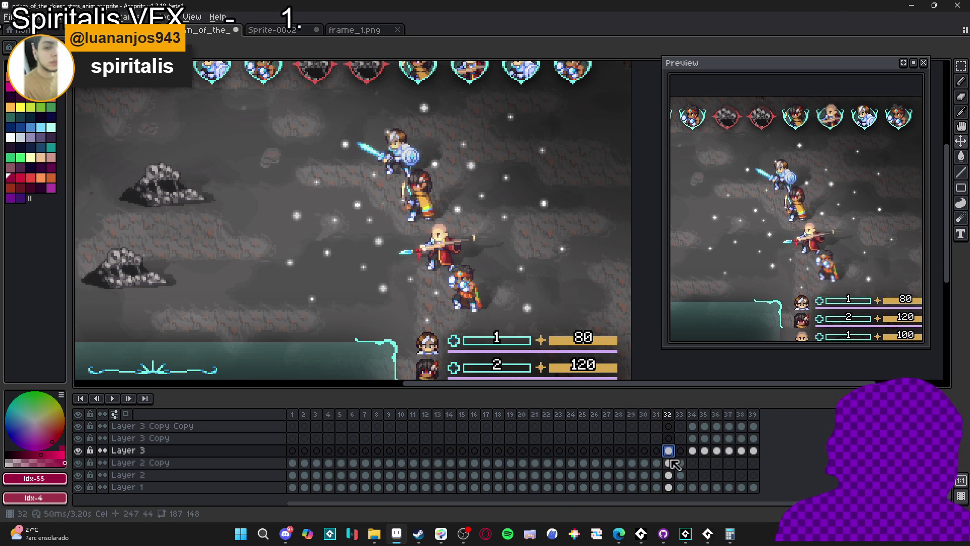
Insert a new frame 33 after frame 32, making 40 frames total
left_click(673, 463)
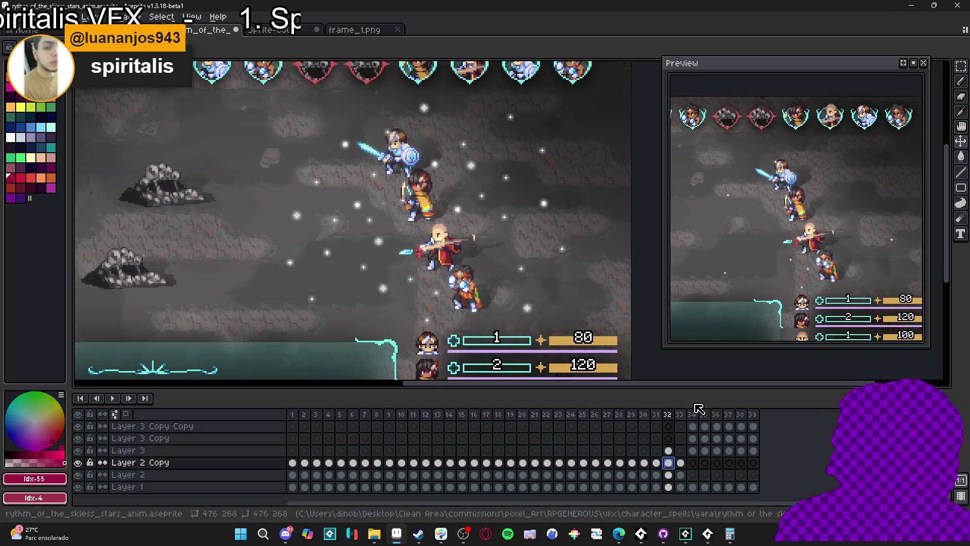
key("alt+n")
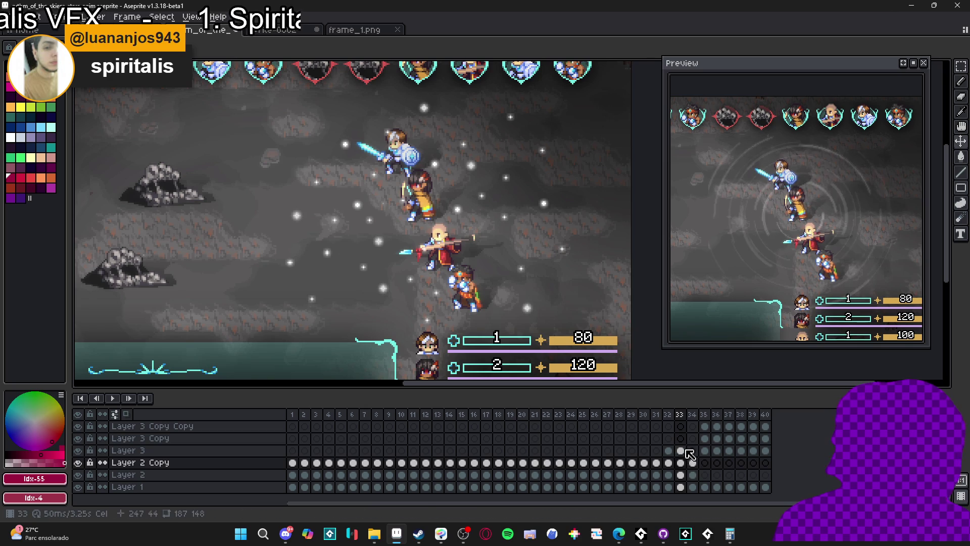
left_click(680, 450)
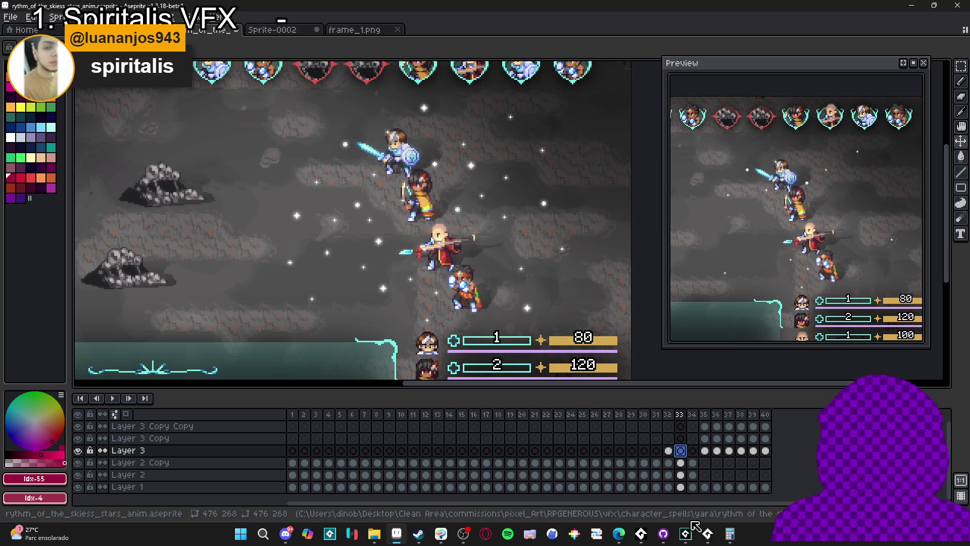
mouse_move(663, 534)
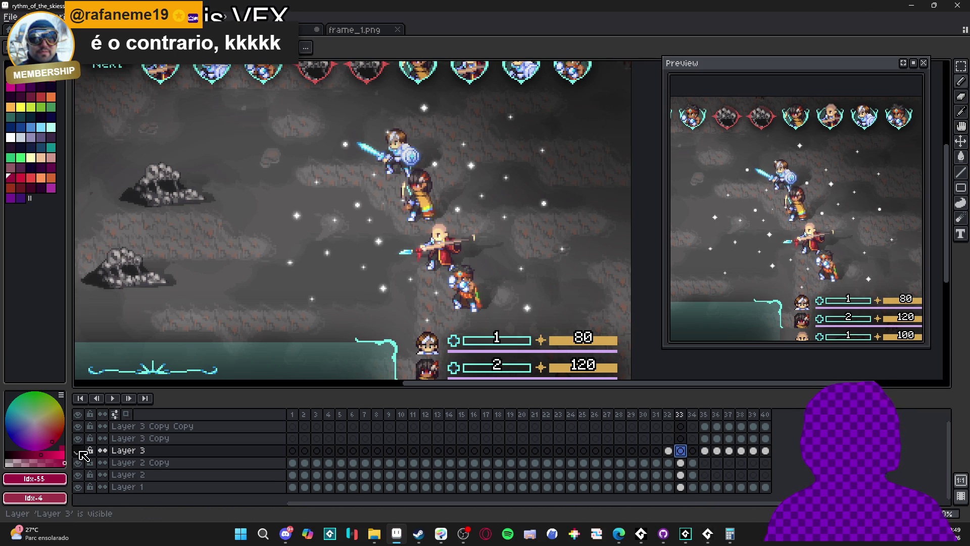
left_click(668, 450)
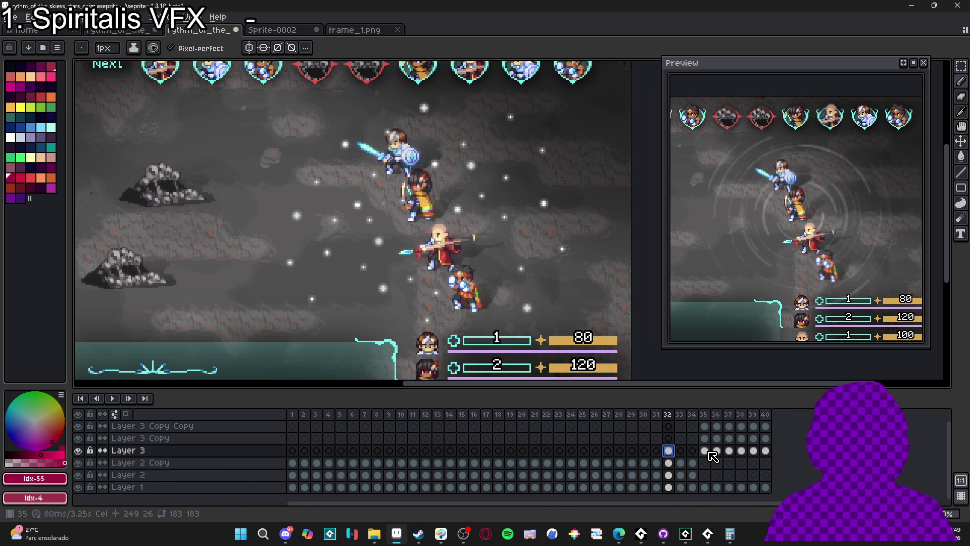
Toggle layer visibility, then add a new Layer 4 above Layer 1 and select its frame 32 cel
left_click(78, 462)
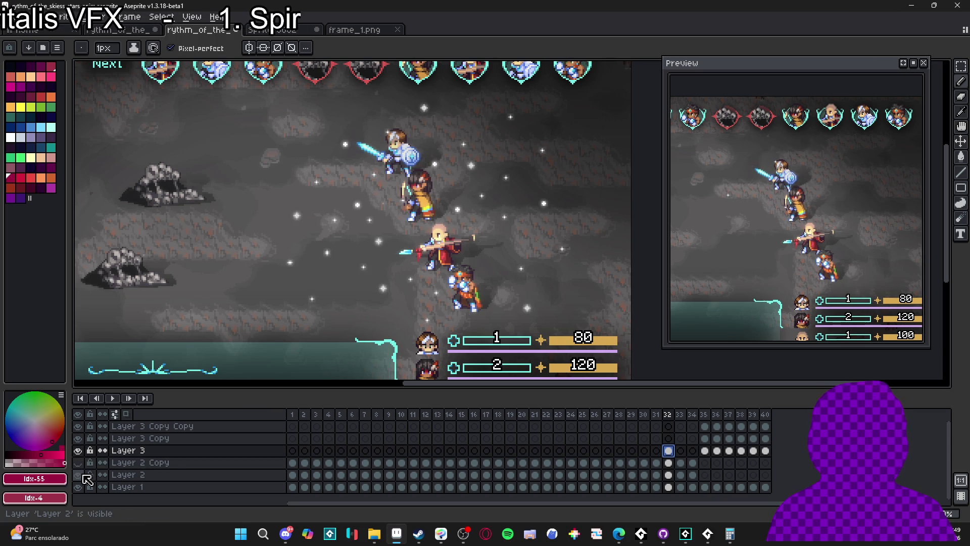
double_click(78, 486)
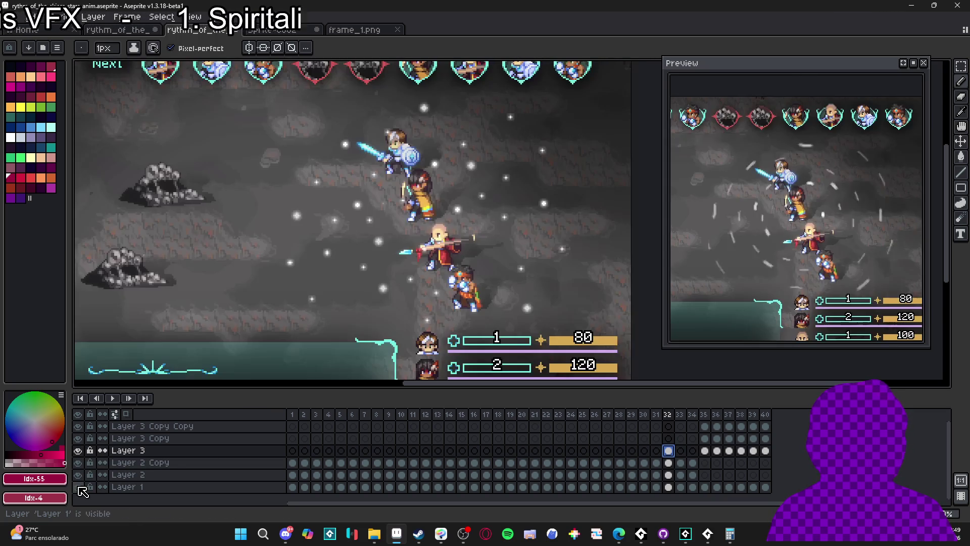
left_click(281, 487)
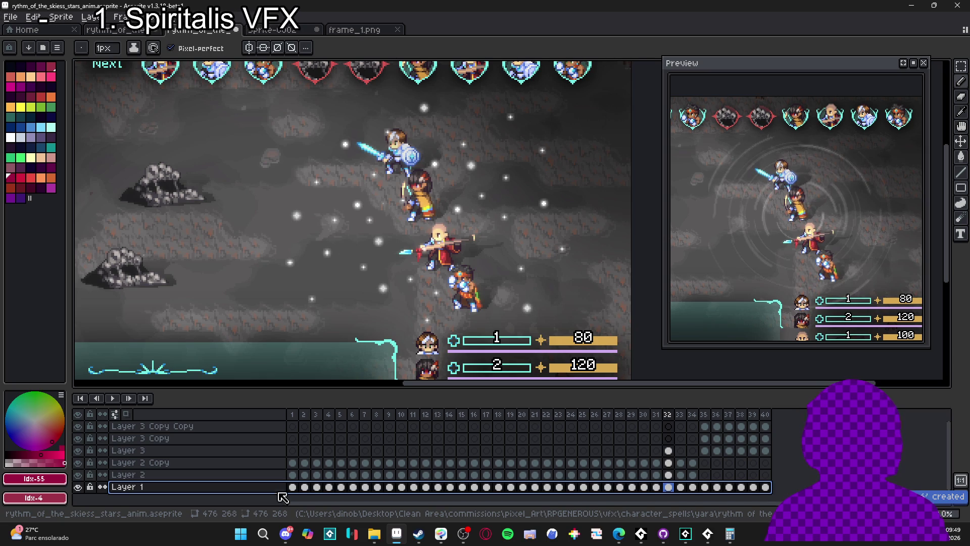
key("shift+n")
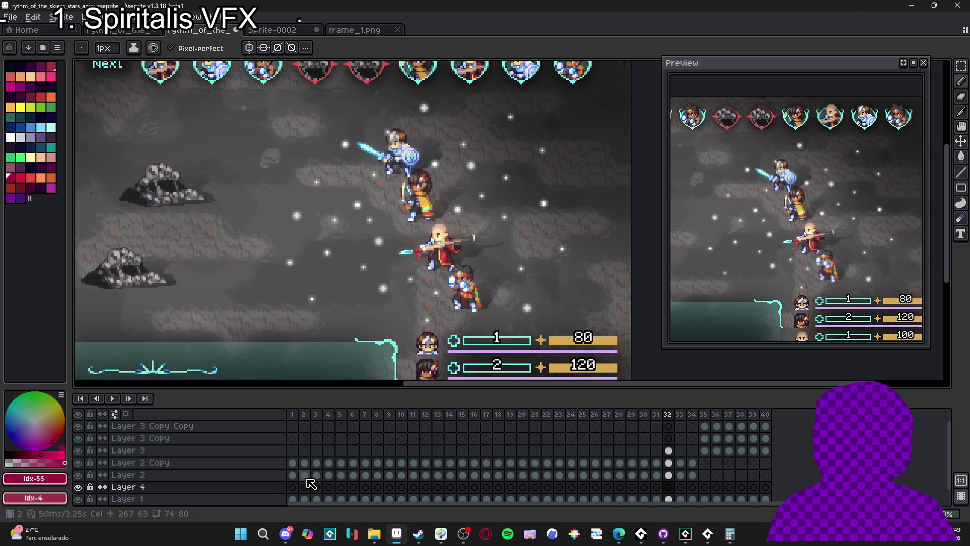
left_click(668, 486)
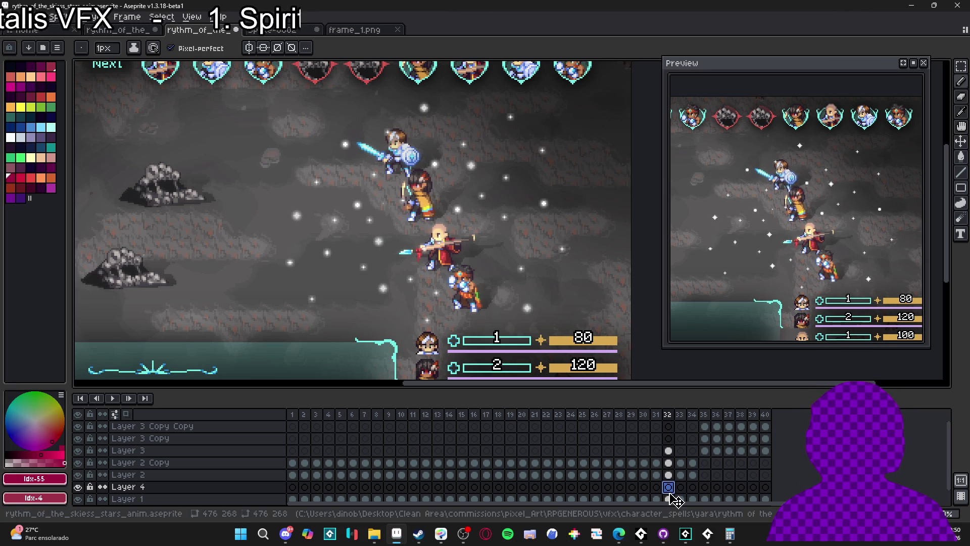
Load the AAP-Splendor128 palette, pick a drawing colour, and set a 3px Pencil
left_click(242, 164, "alt")
left_click(10, 66)
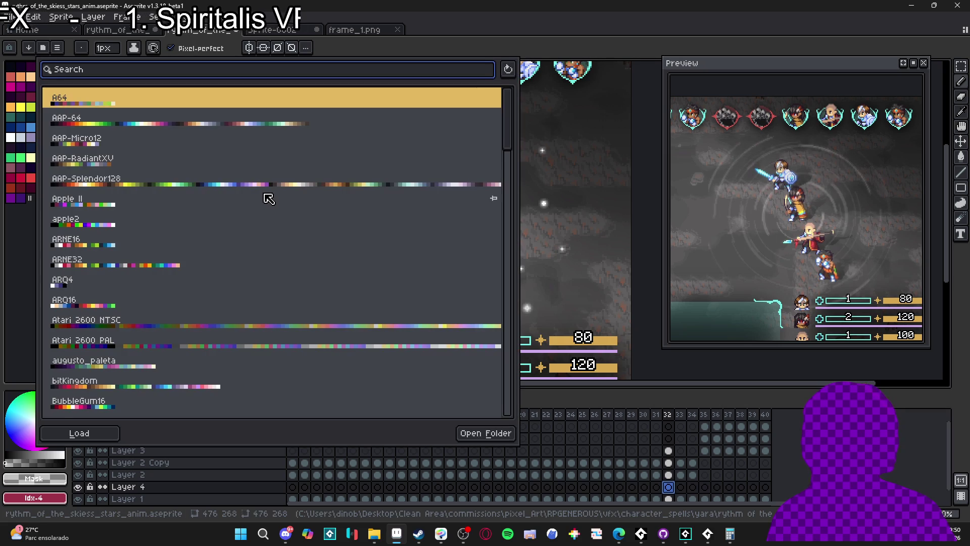
left_click(271, 188)
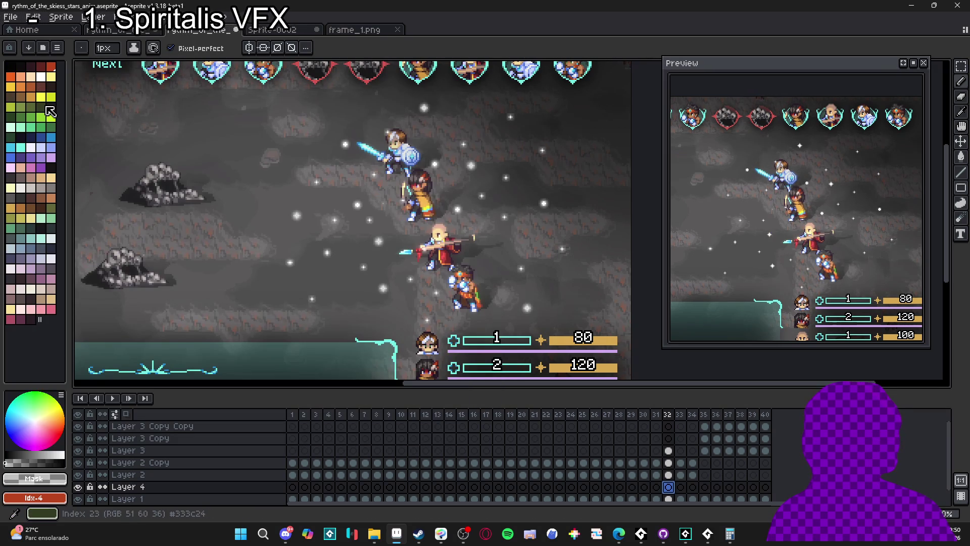
left_click(50, 107)
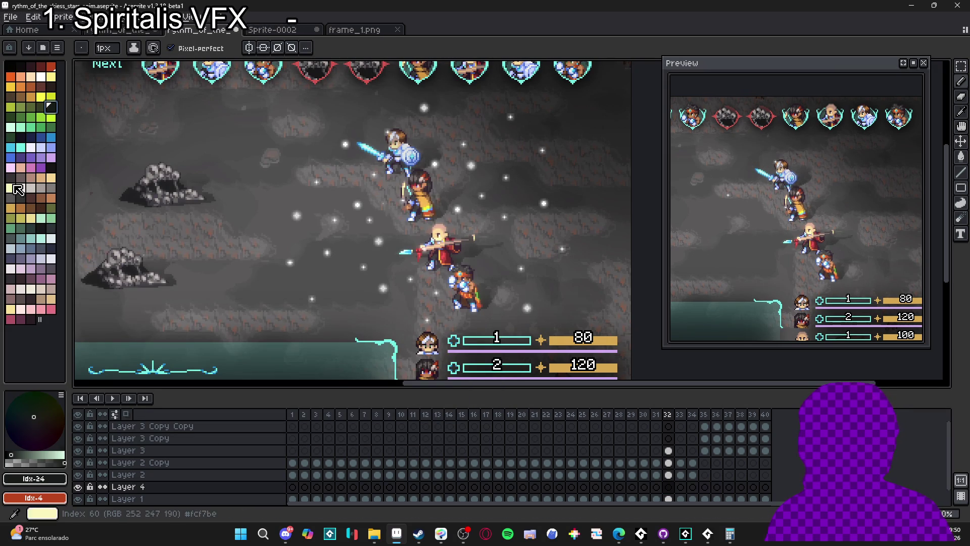
left_click(50, 168)
key("b")
key("minus")
key("minus")
key("minus")
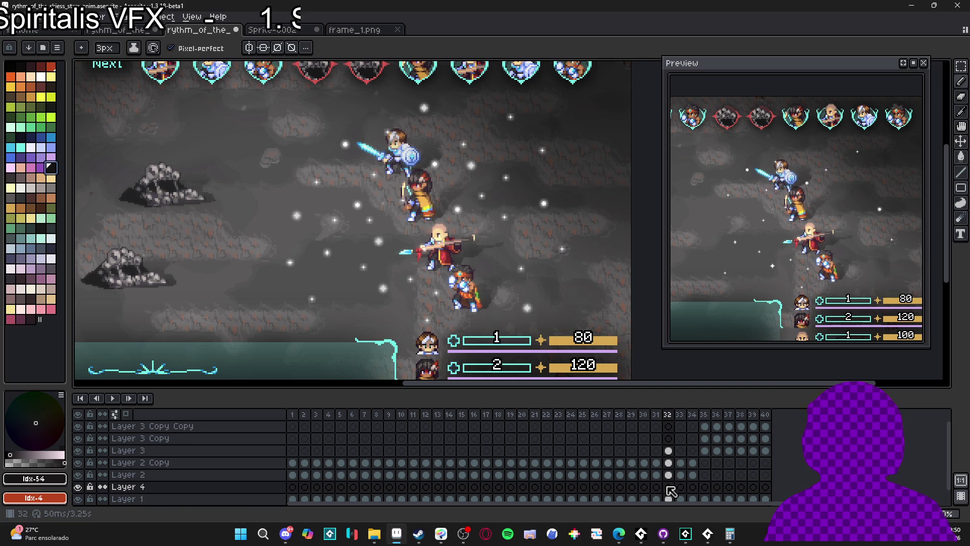
Set Layer 4's opacity to 43% in its Layer Properties
double_click(124, 487)
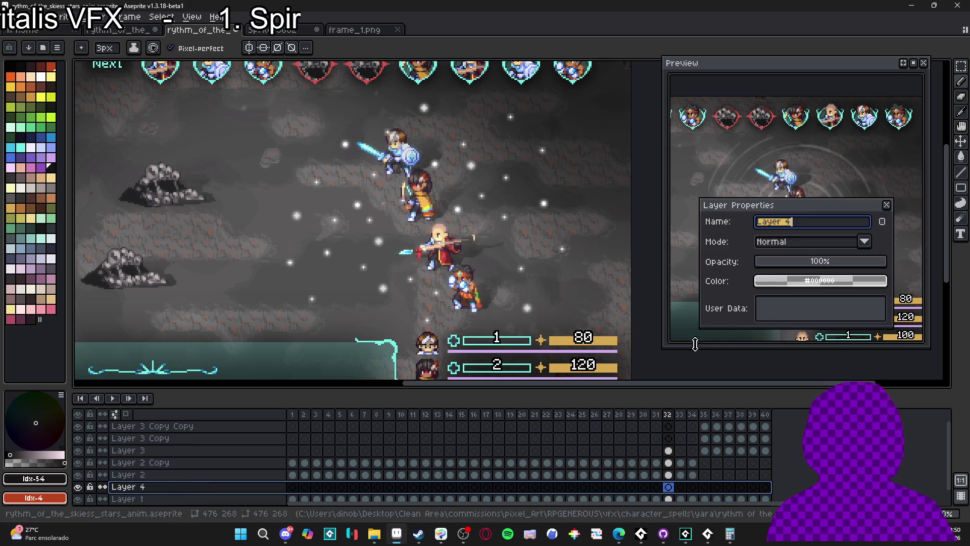
left_click(811, 261)
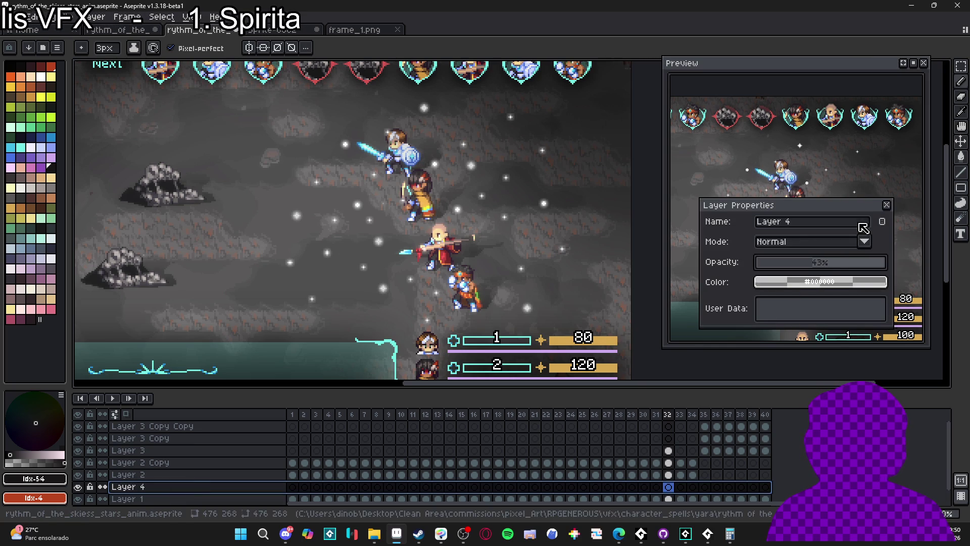
left_click(887, 205)
key("b")
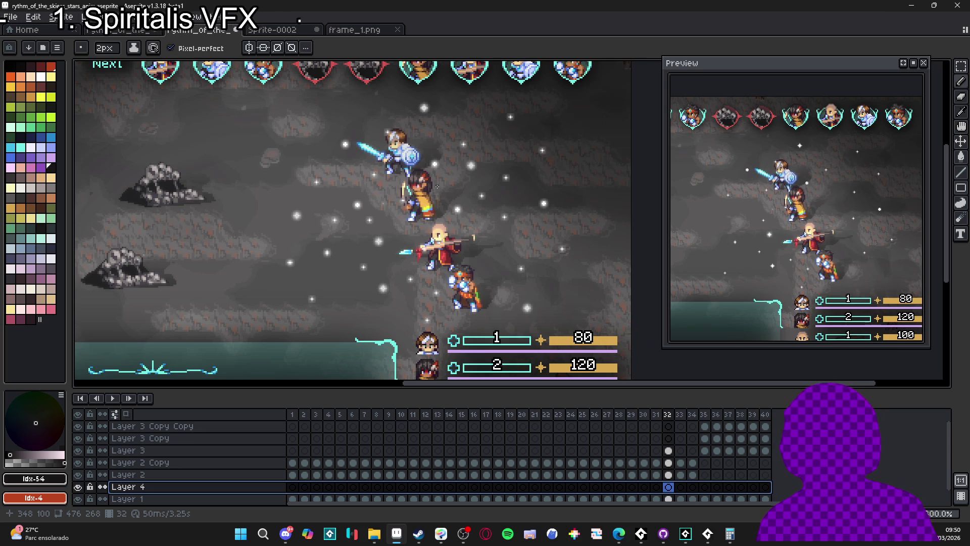
Draw a jagged outline across the battle background on Layer 4 and bucket-fill it with dark shadow
mouse_move(240, 182)
left_mouse_down()
mouse_move(293, 267)
mouse_move(380, 321)
left_mouse_up()
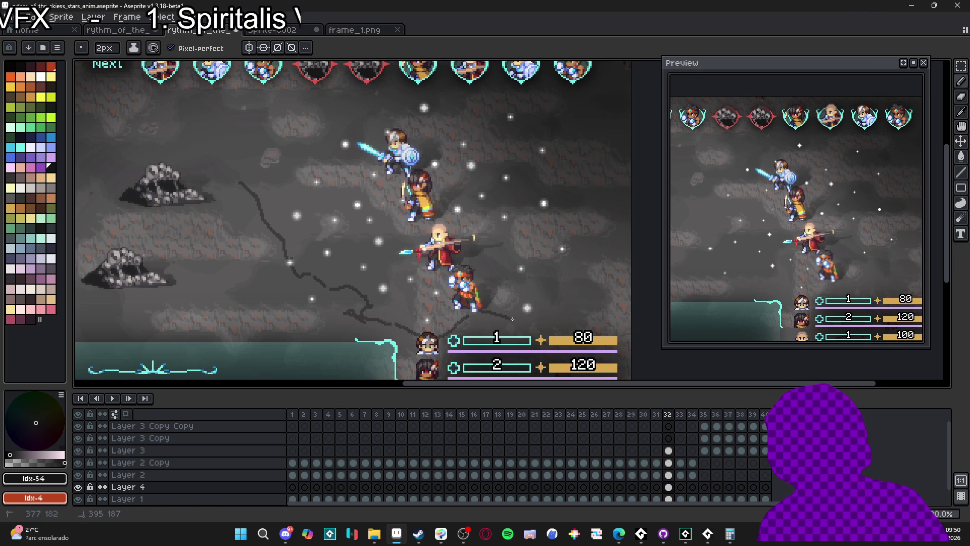
mouse_move(506, 317)
left_mouse_down()
mouse_move(561, 326)
mouse_move(583, 303)
mouse_move(556, 265)
mouse_move(586, 235)
mouse_move(573, 207)
left_mouse_up()
left_click_drag(514, 187, 481, 158)
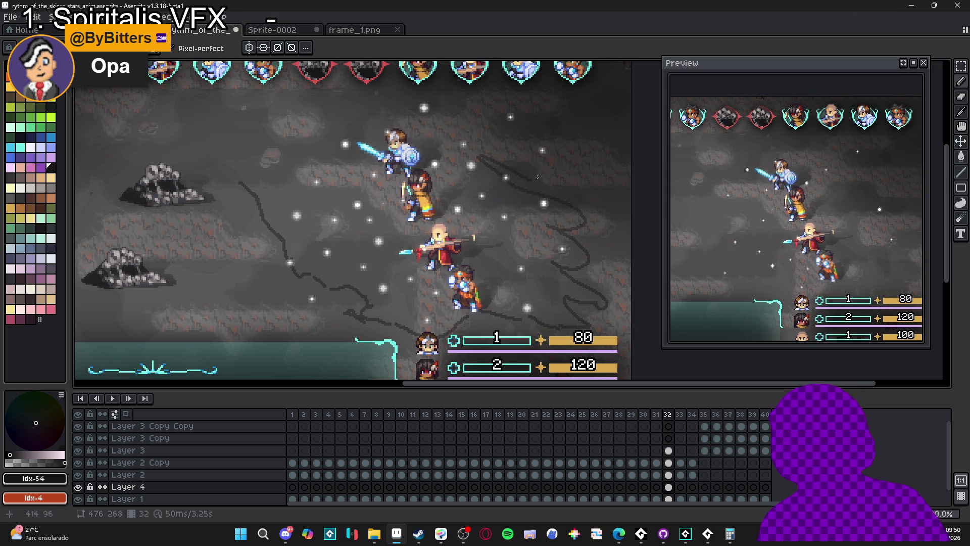
left_click_drag(555, 173, 474, 139)
left_click_drag(362, 104, 308, 85)
left_click_drag(233, 69, 274, 115)
left_click_drag(281, 162, 192, 150)
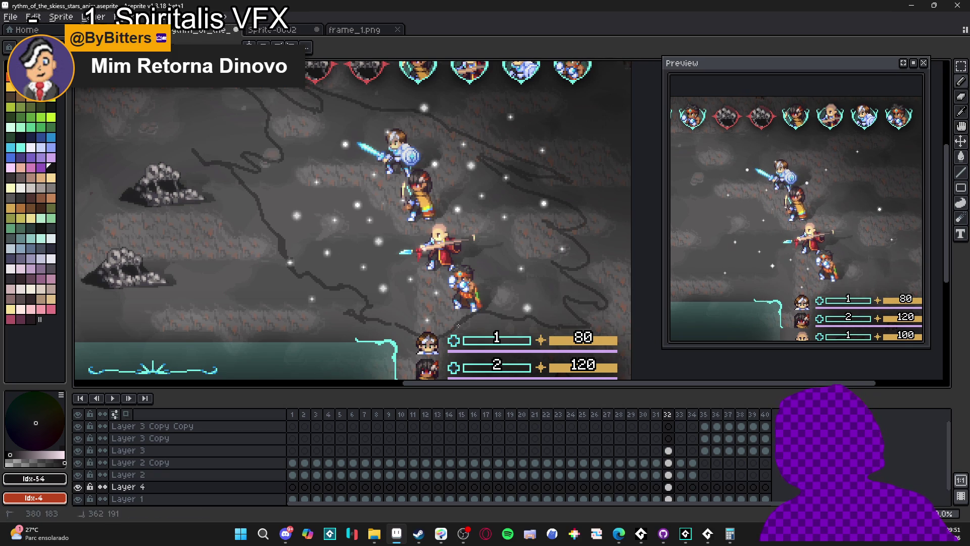
left_click(407, 330)
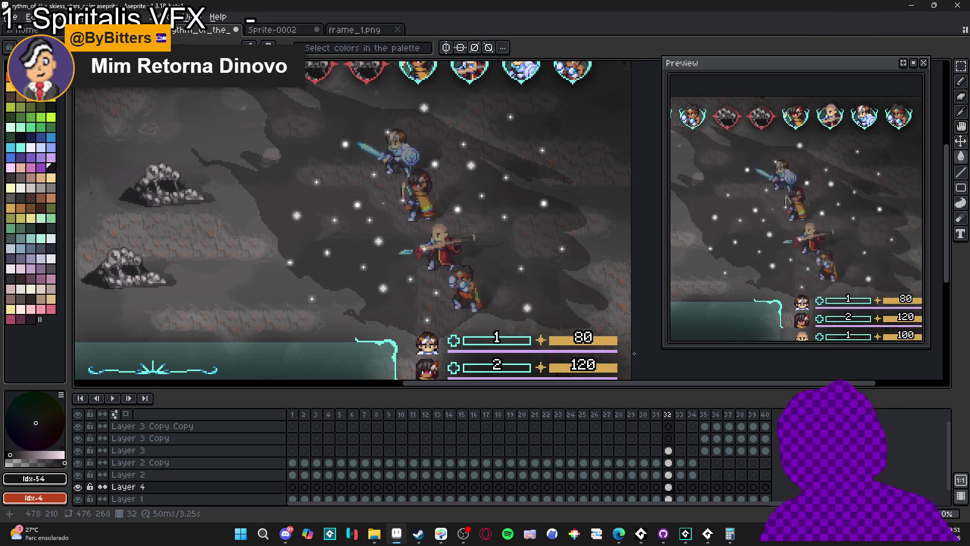
key("b")
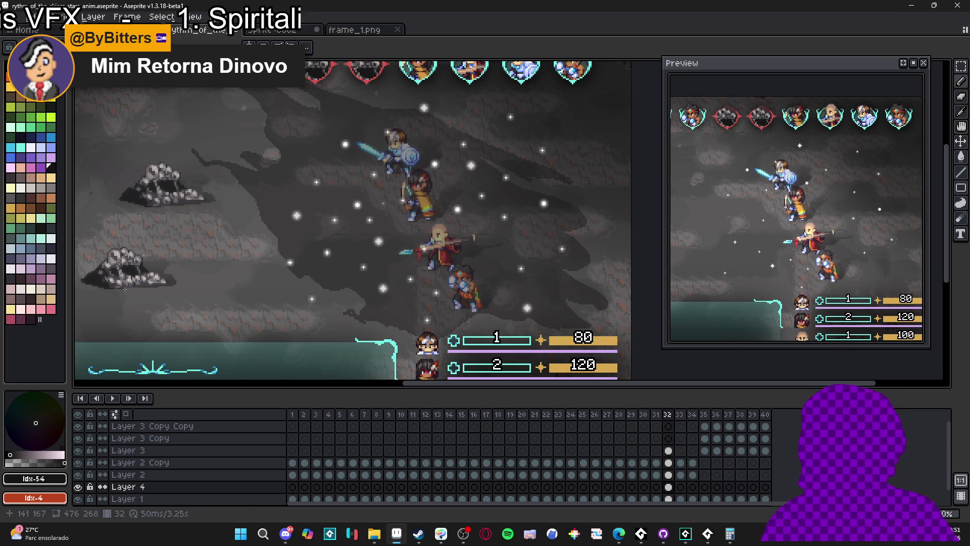
Copy the Milky Way over mountains photo from the Google Images results, then minimize Edge
mouse_move(623, 530)
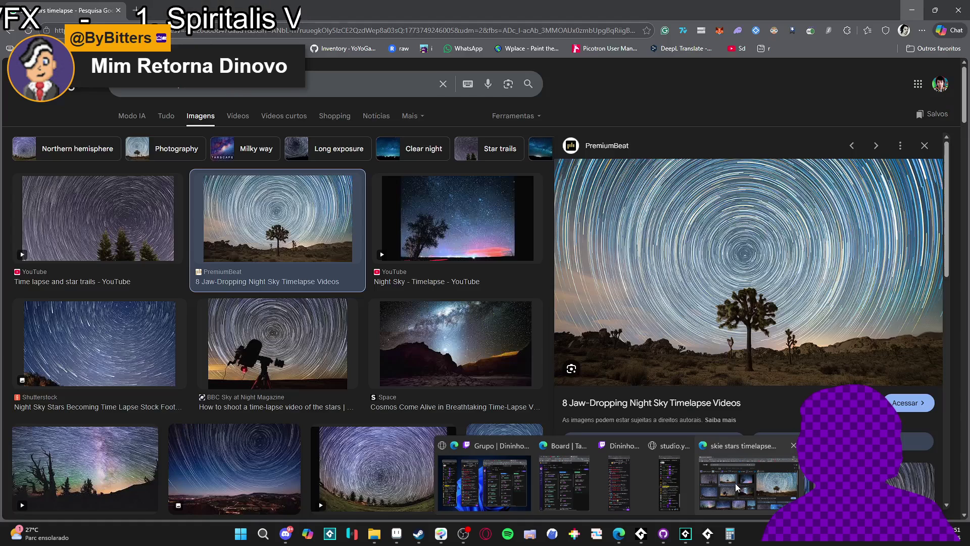
left_click(736, 483)
left_click(488, 332)
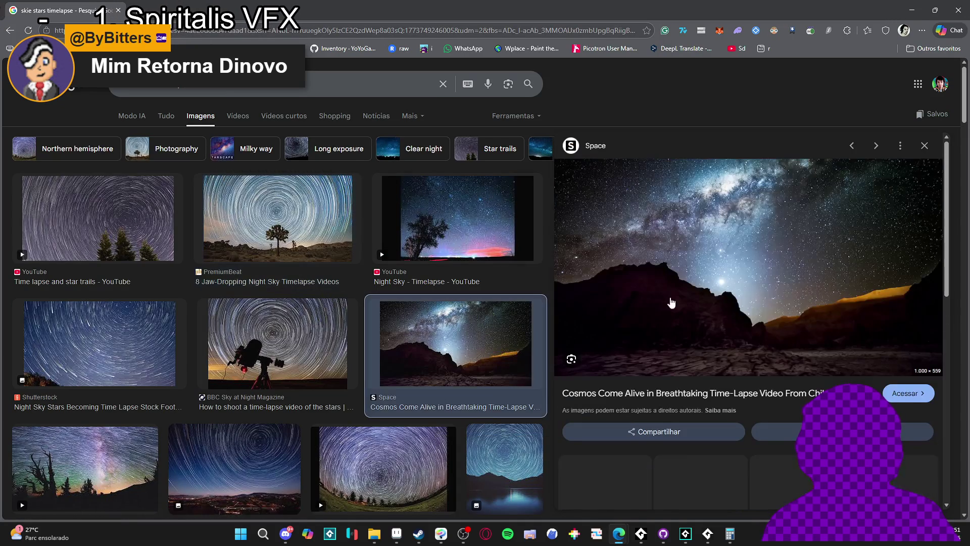
right_click(695, 213)
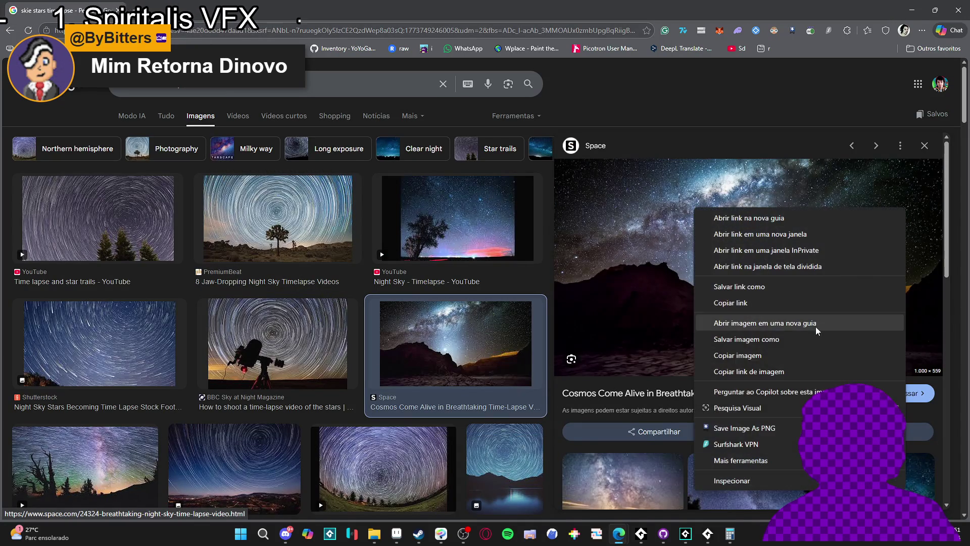
left_click(773, 354)
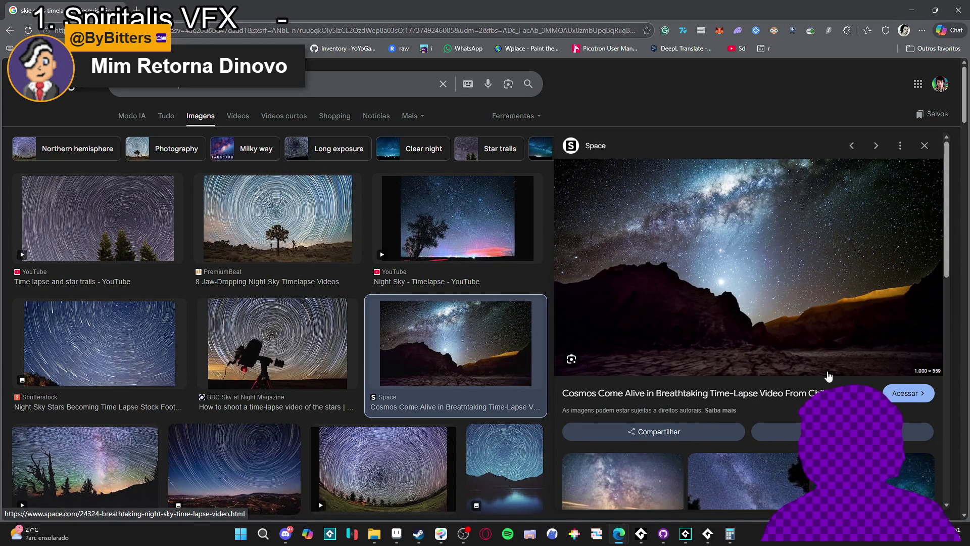
left_click(910, 11)
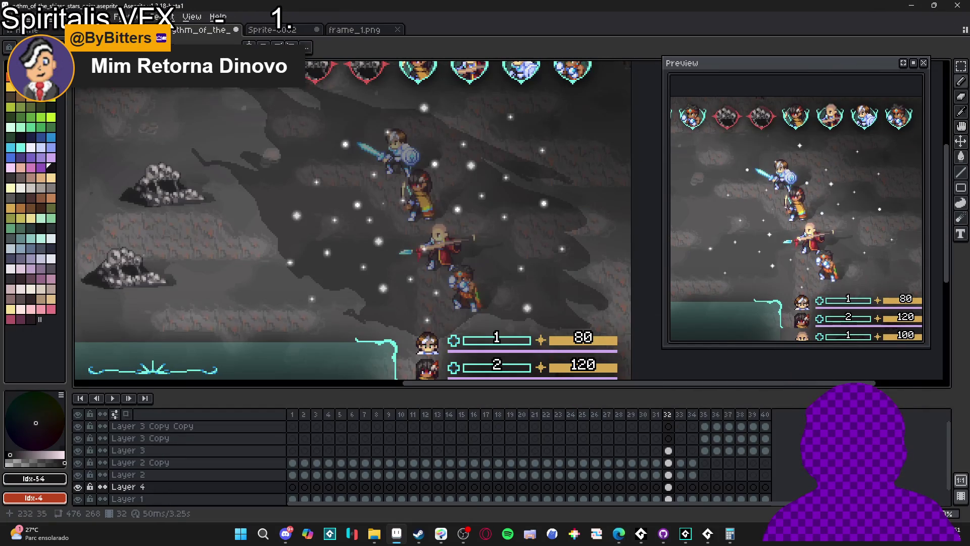
Create a new sprite and paste the copied night-sky photo into it
left_click(12, 17)
left_click(20, 31)
key("Return")
key("ctrl+v")
Dock the sky sprite as a side pane beside the stars animation and resize the panes
mouse_move(434, 30)
left_mouse_down()
mouse_move(310, 99)
mouse_move(104, 182)
mouse_move(108, 202)
left_mouse_up()
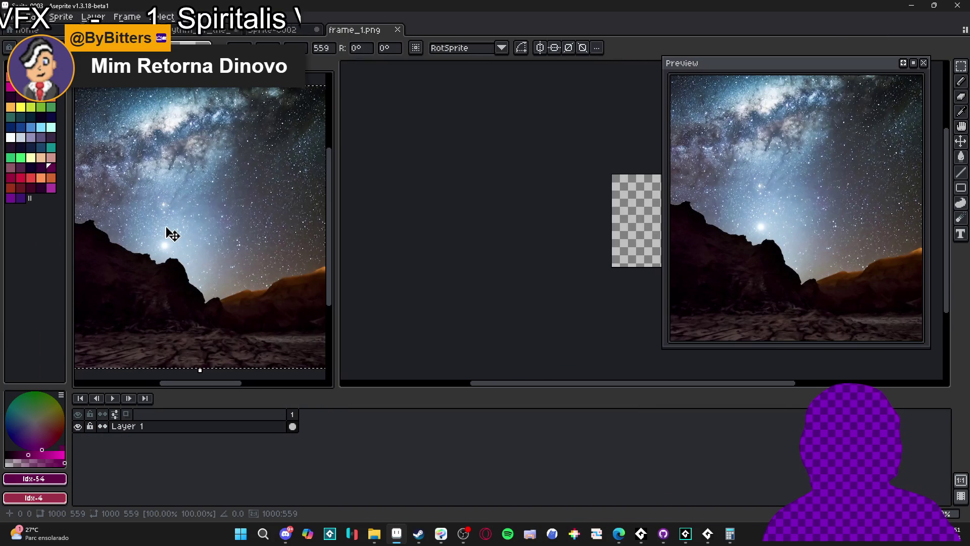
left_click_drag(169, 232, 210, 236)
left_click(268, 32)
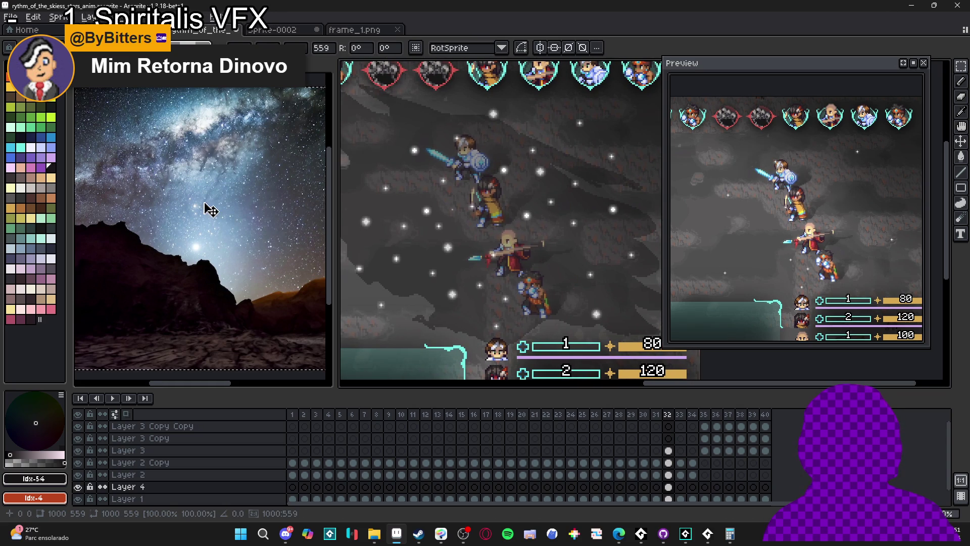
scroll(207, 210, "down", 3)
mouse_move(334, 239)
left_mouse_down()
mouse_move(256, 202)
mouse_move(218, 209)
left_mouse_up()
left_click(306, 195)
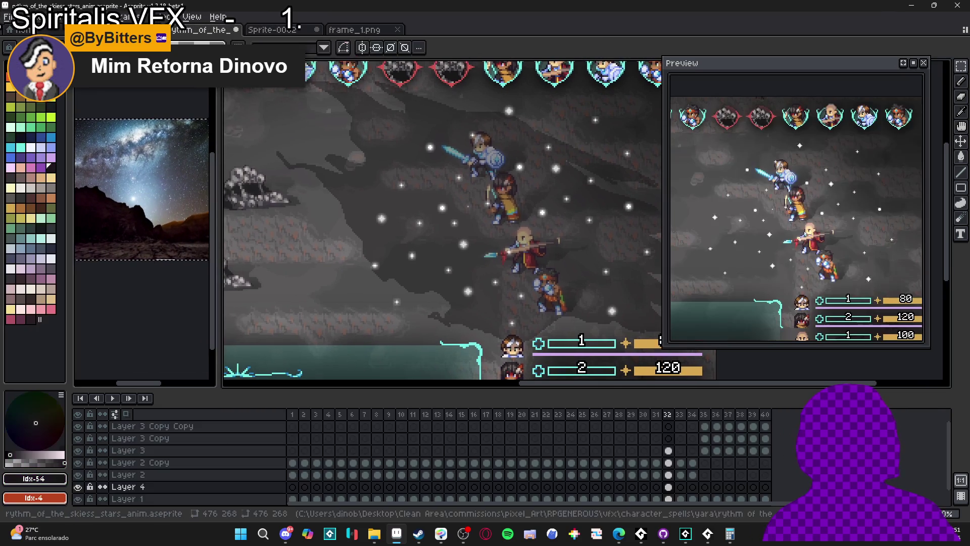
Zoom into the crack area and remove a stray dark pixel near its top
scroll(305, 194, "up", 3)
key("v")
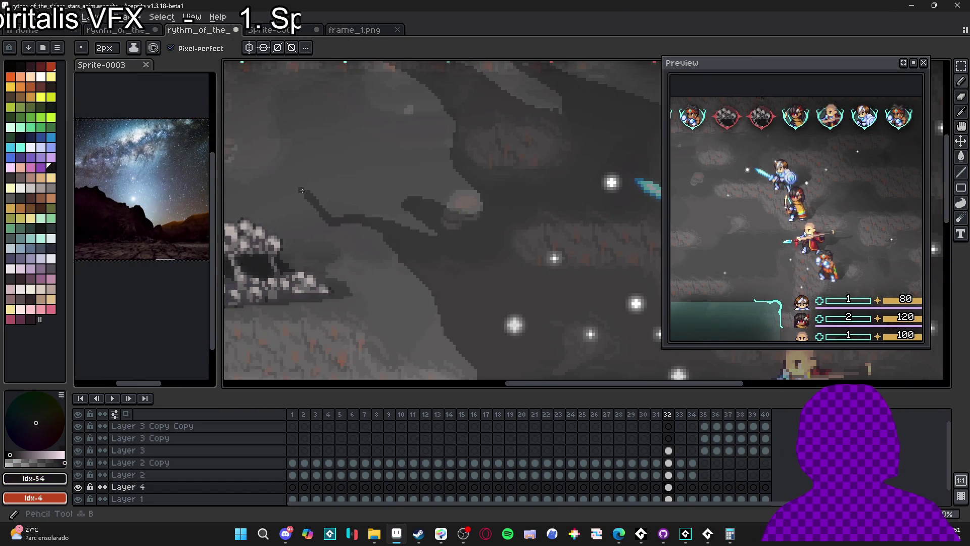
scroll(305, 195, "up", 1)
key("b")
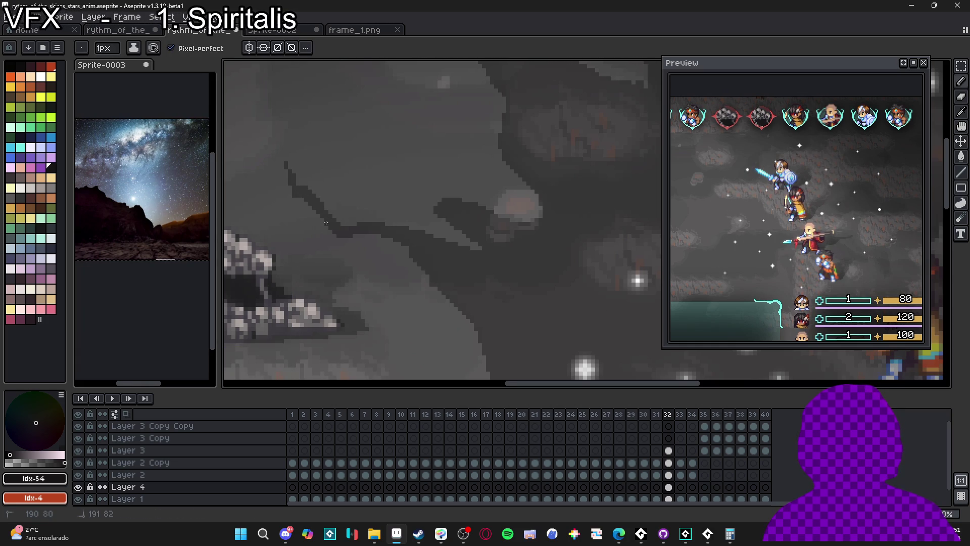
left_click(278, 171)
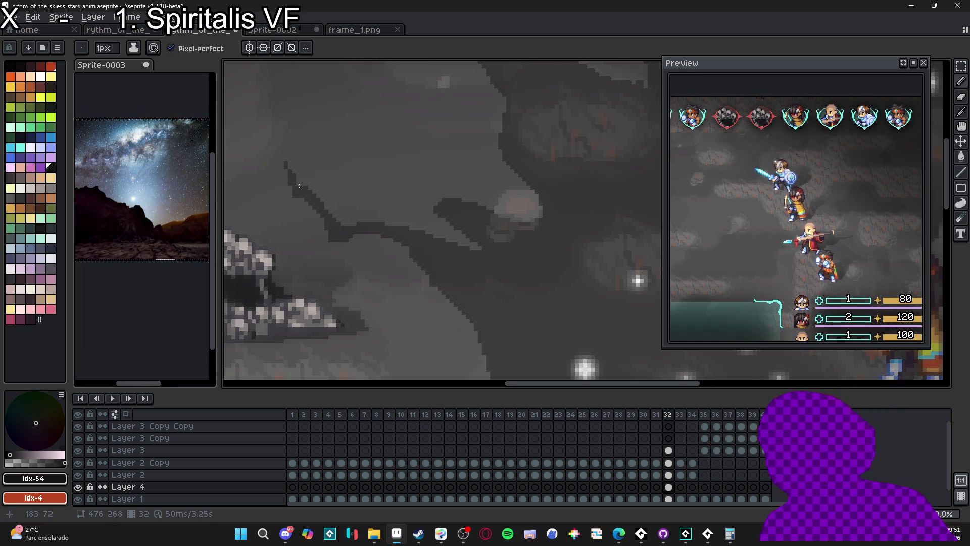
key("ctrl+z")
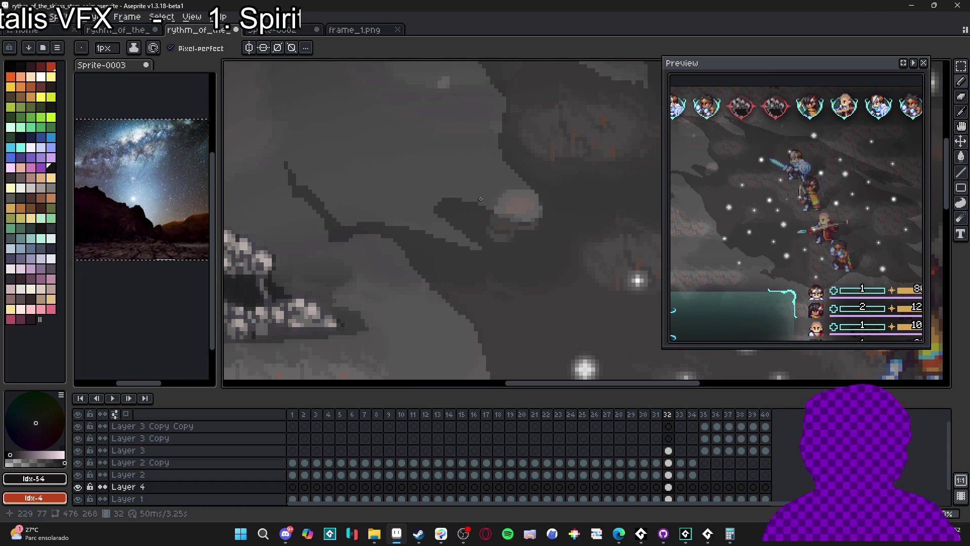
Zoom back out and extend the crack upward with two short dark strokes
scroll(426, 149, "down", 3)
scroll(384, 176, "down", 1)
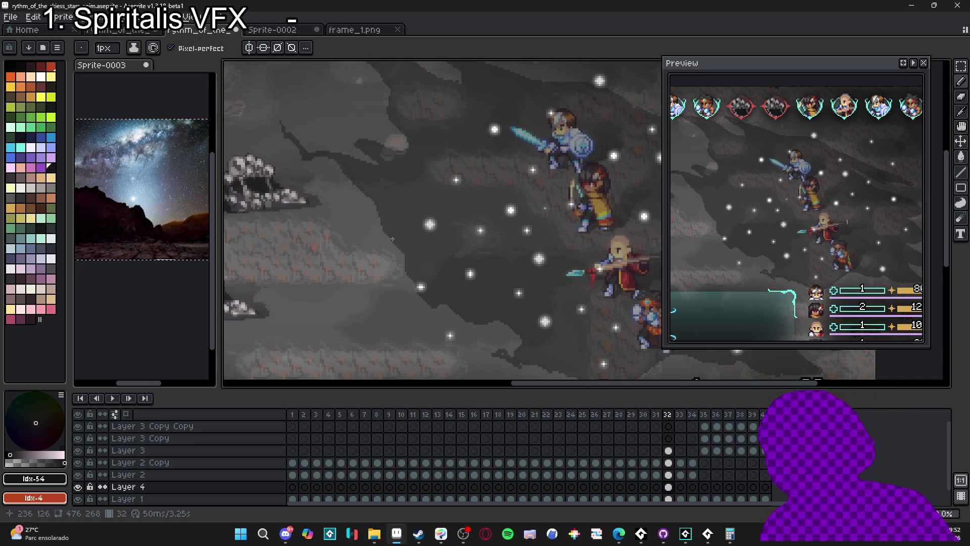
left_click_drag(373, 218, 362, 203)
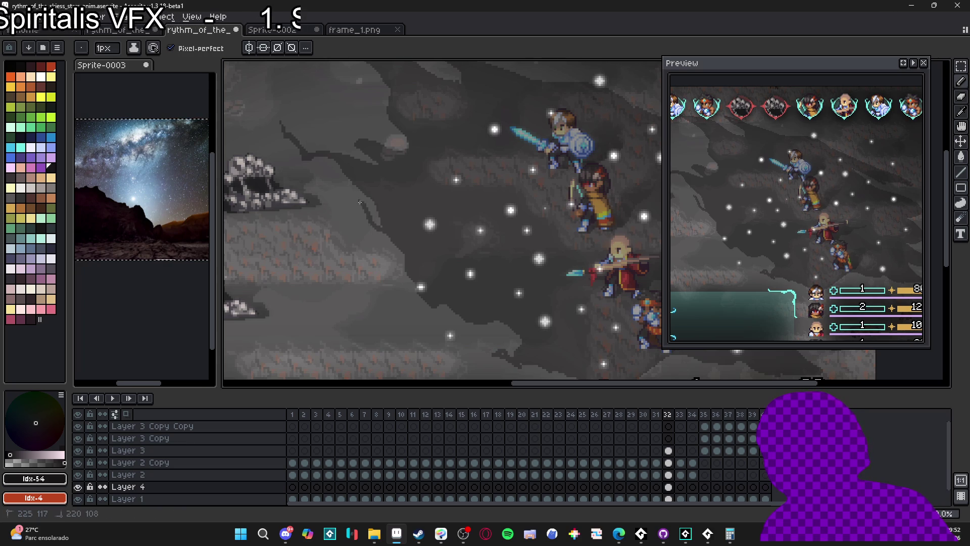
left_click_drag(356, 199, 357, 187)
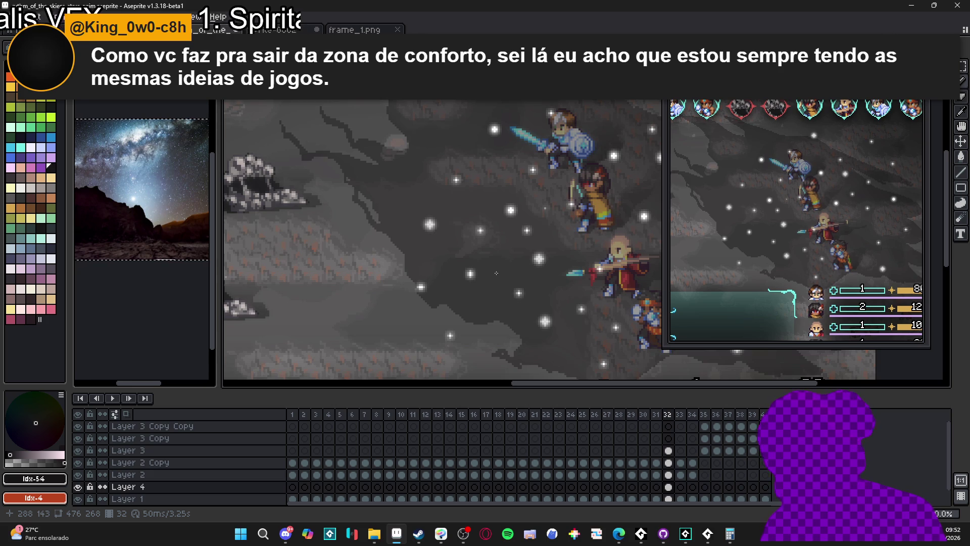
Pan around the lower characters and HUD, drawing several short dark crack strokes in the shadow
left_click_drag(541, 288, 484, 237)
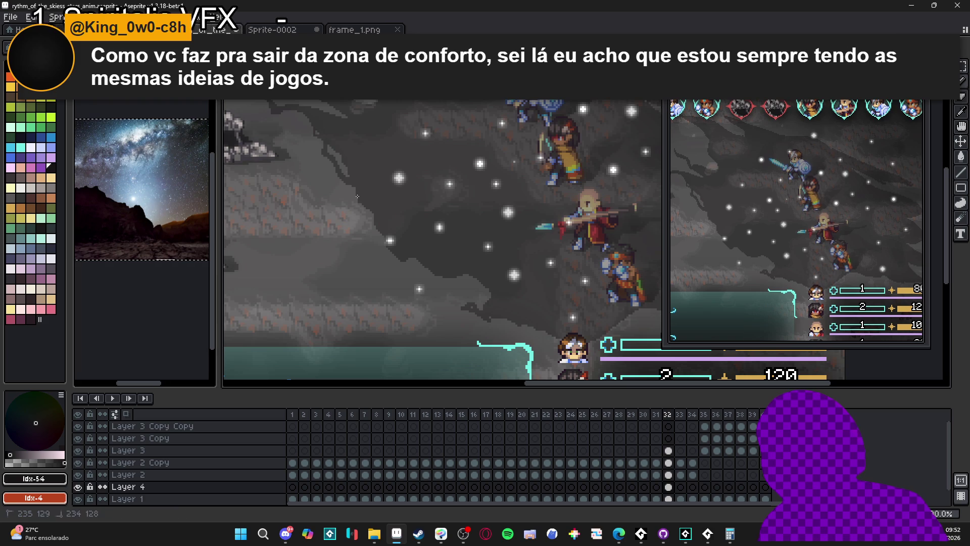
mouse_move(378, 228)
left_mouse_down()
mouse_move(341, 202)
mouse_move(352, 212)
left_mouse_up()
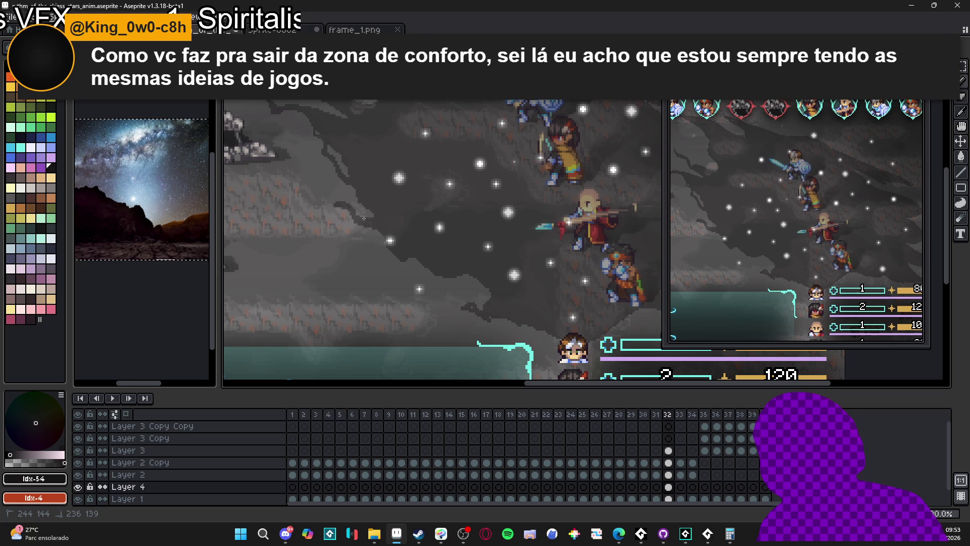
left_click_drag(338, 205, 333, 198)
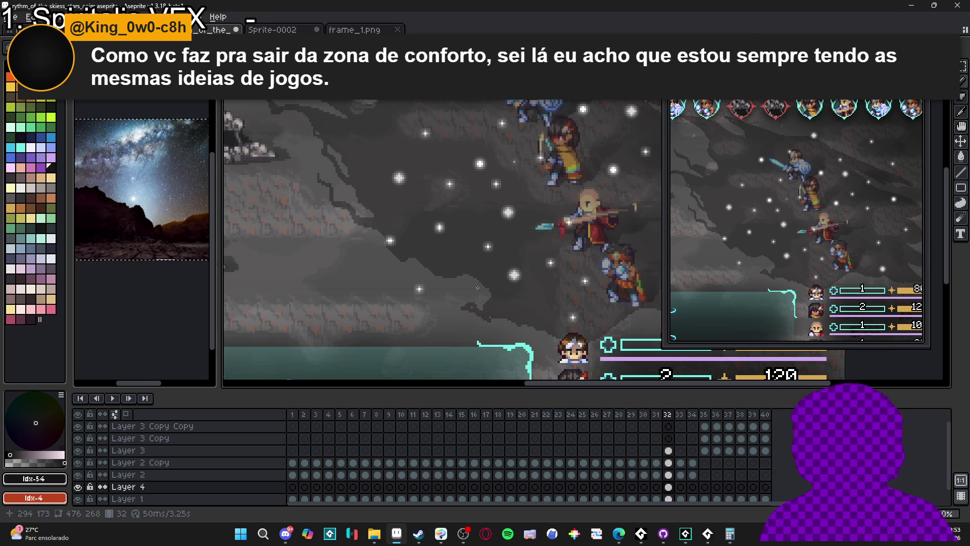
mouse_move(562, 284)
left_mouse_down()
mouse_move(530, 242)
mouse_move(499, 228)
left_mouse_up()
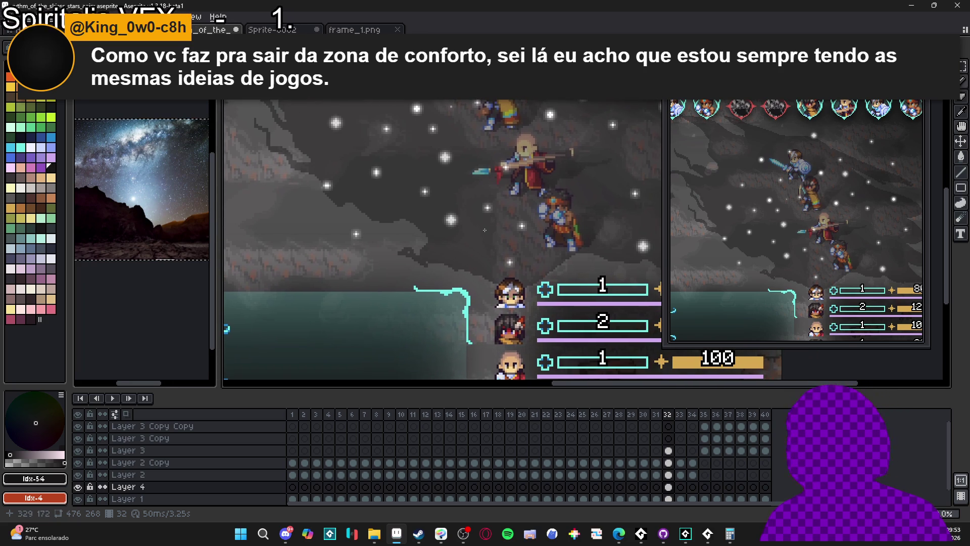
left_click(336, 200)
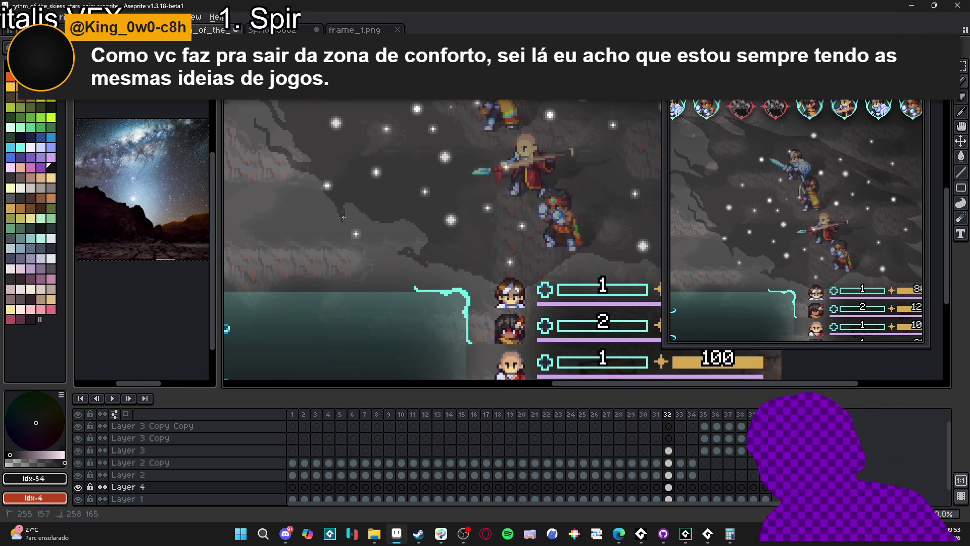
left_click_drag(343, 221, 346, 224)
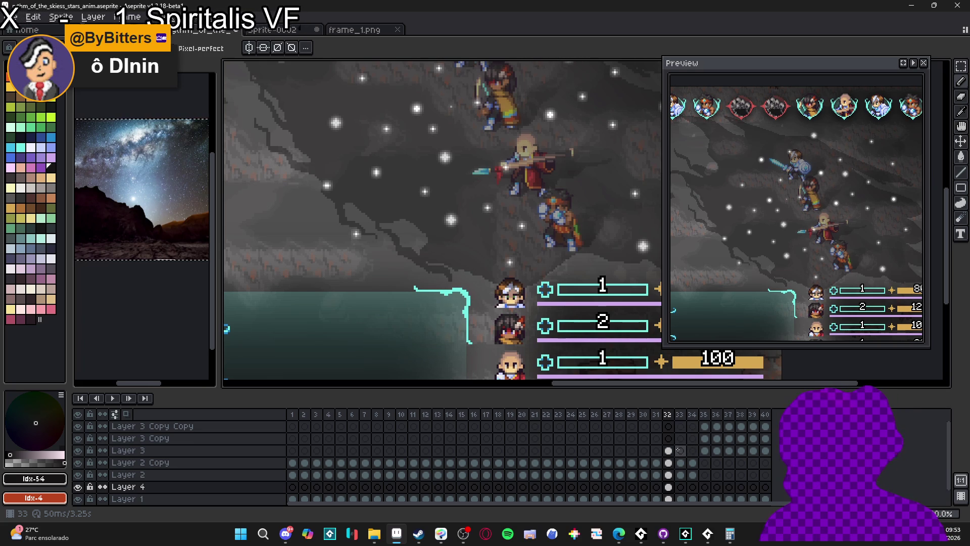
mouse_move(648, 245)
left_mouse_down()
mouse_move(514, 194)
mouse_move(555, 217)
left_mouse_up()
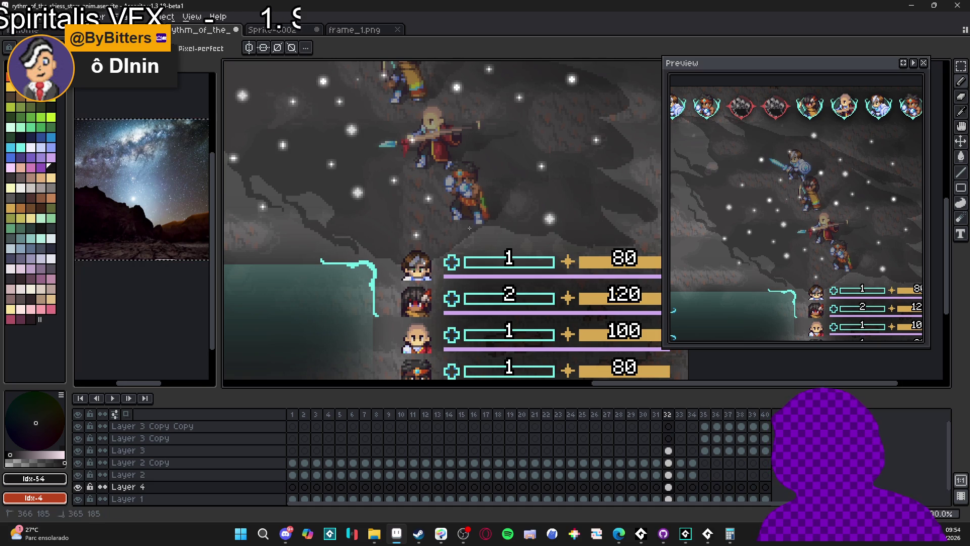
mouse_move(464, 230)
left_mouse_down()
mouse_move(598, 320)
mouse_move(600, 337)
left_mouse_up()
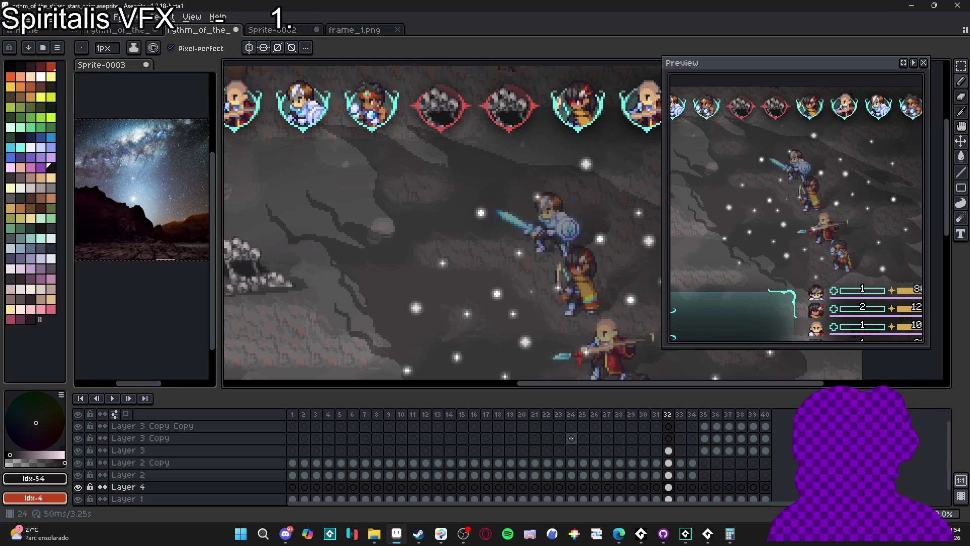
Draw a few short curling crack strokes on Layer 4 below the portrait row
key("h")
left_click_drag(449, 235, 466, 289)
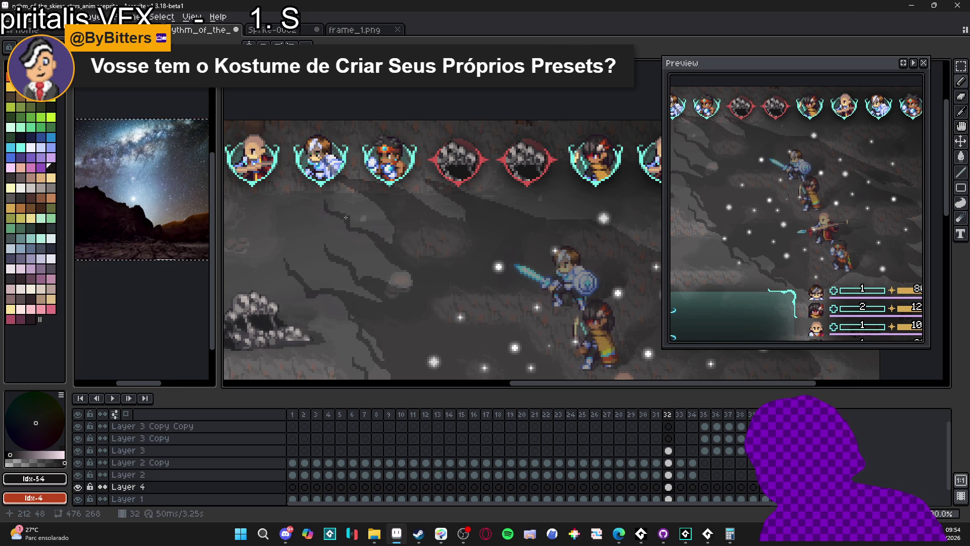
left_click_drag(353, 227, 394, 234)
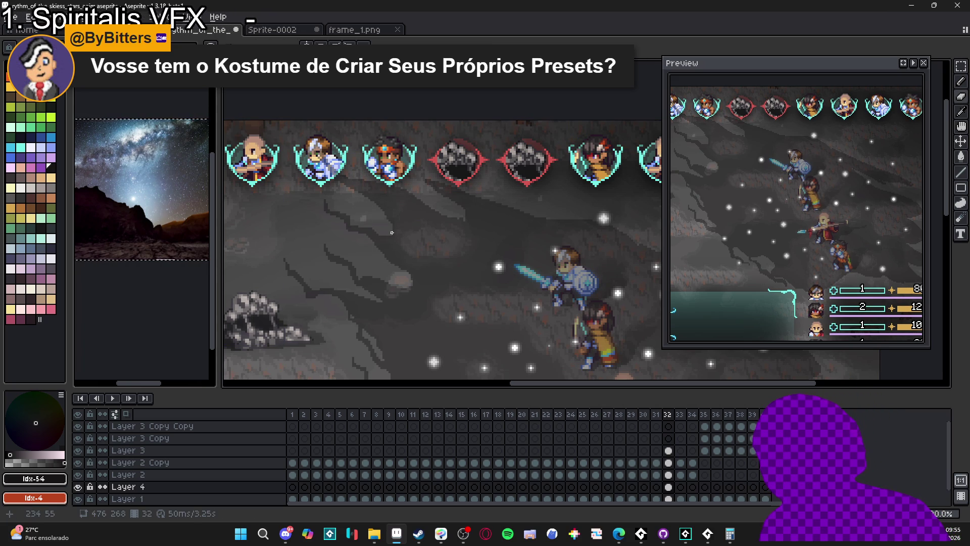
mouse_move(398, 241)
left_mouse_down()
mouse_move(418, 249)
mouse_move(394, 227)
mouse_move(387, 236)
mouse_move(418, 250)
left_mouse_up()
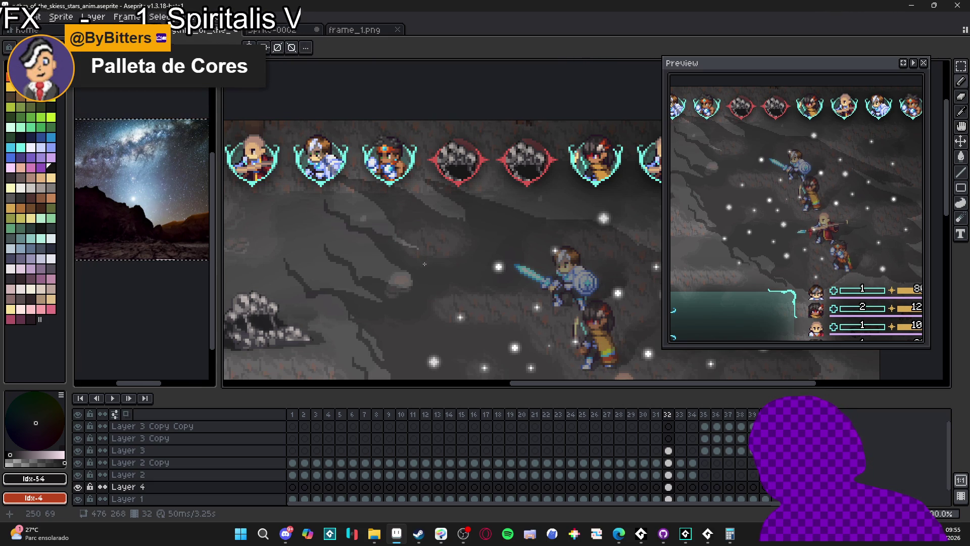
left_click(417, 248)
mouse_move(417, 249)
left_mouse_down()
mouse_move(424, 267)
mouse_move(430, 253)
left_mouse_up()
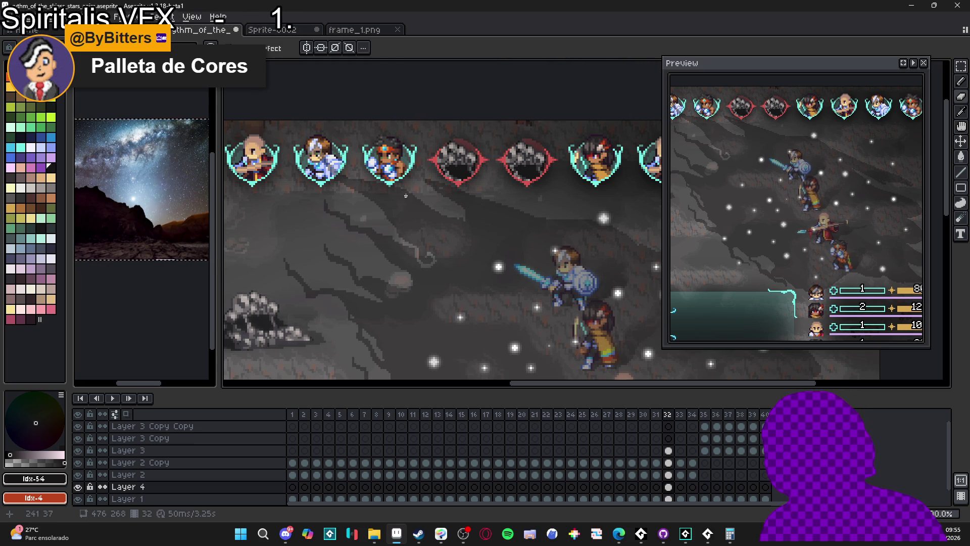
scroll(505, 171, "down", 3)
mouse_move(505, 171)
left_mouse_down()
mouse_move(505, 131)
mouse_move(530, 190)
mouse_move(513, 219)
left_mouse_up()
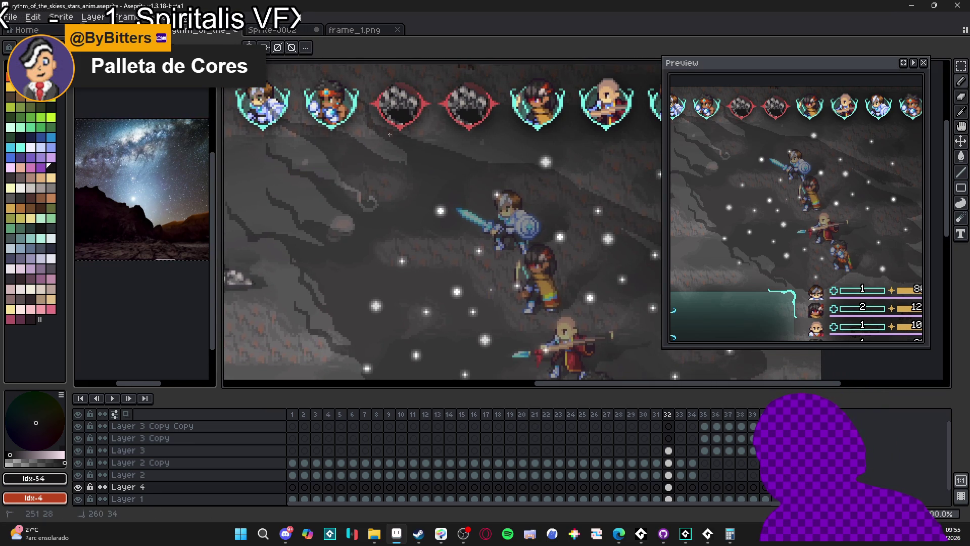
Pan the view up and left and make two small rectangular marquee selections
key("b")
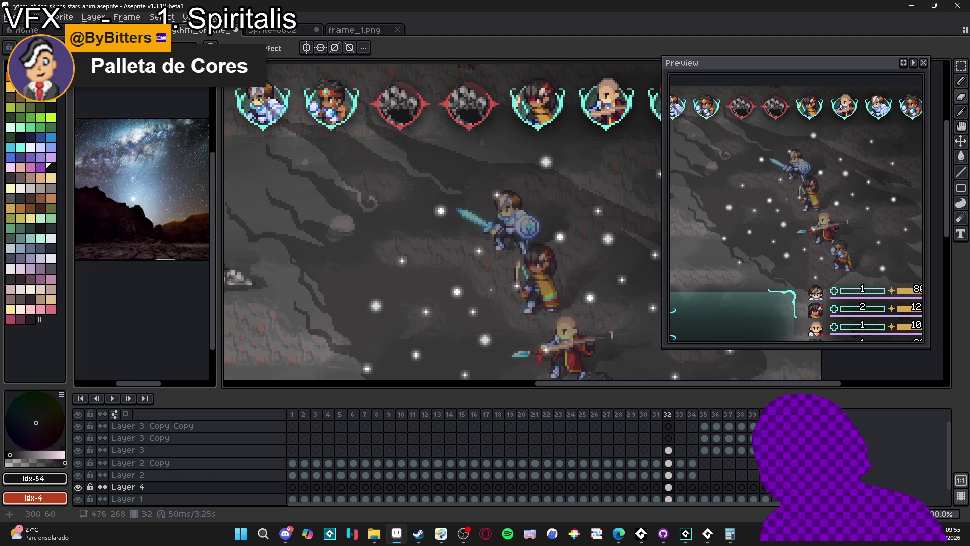
mouse_move(567, 173)
left_mouse_down()
mouse_move(521, 122)
mouse_move(492, 127)
left_mouse_up()
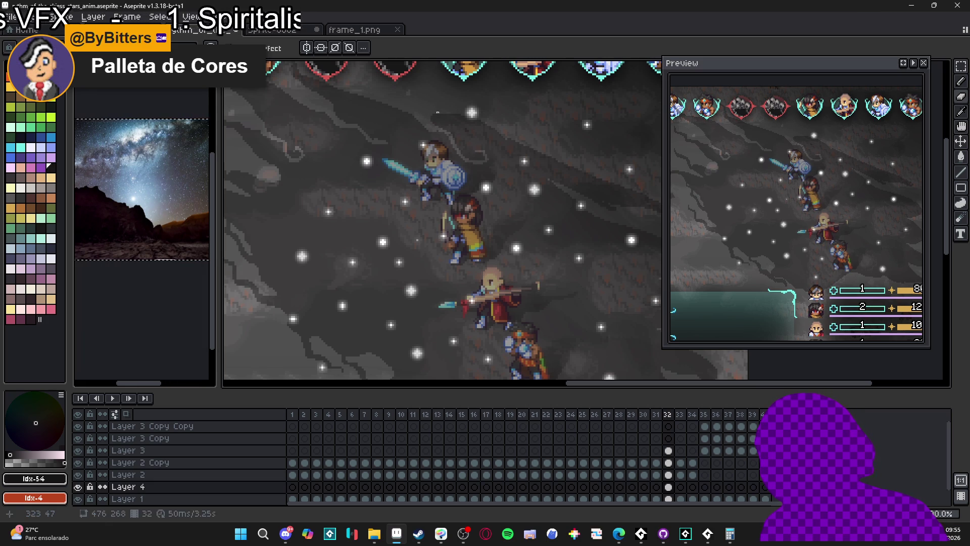
key("m")
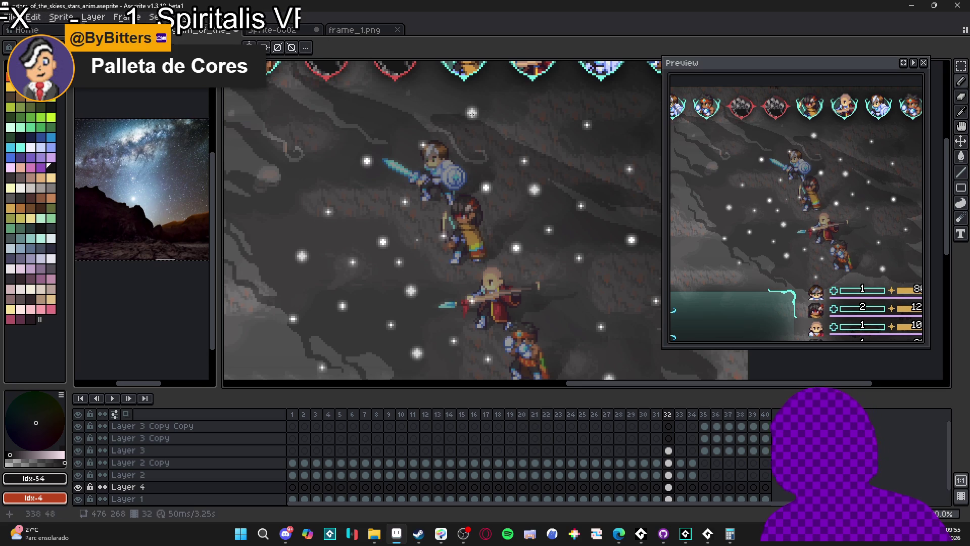
left_click_drag(492, 129, 532, 146)
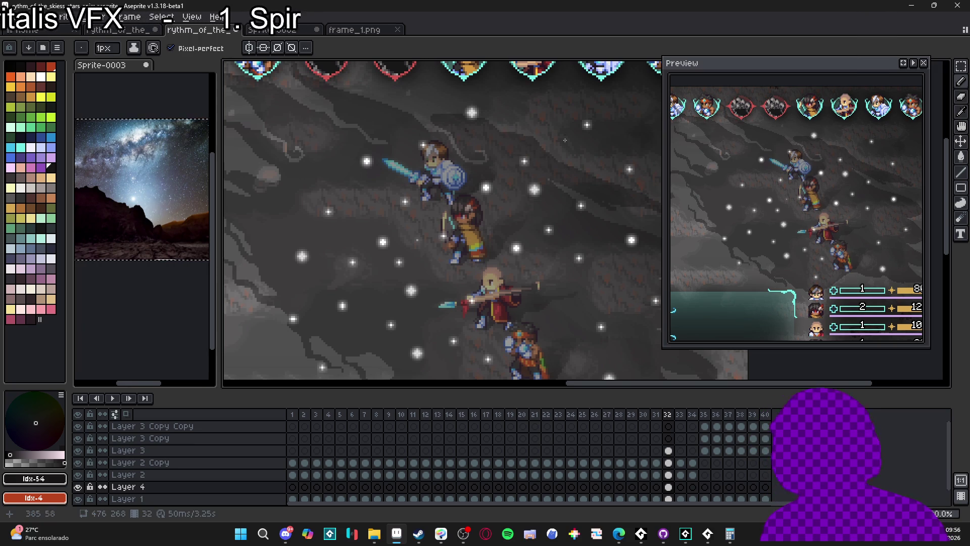
left_click_drag(565, 154, 572, 158)
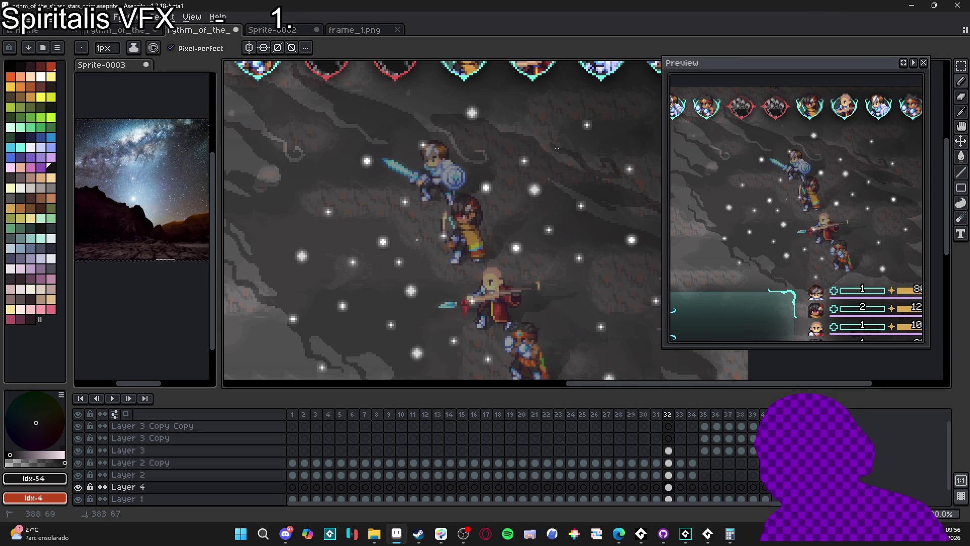
Zoom out to see the whole battle scene, zoom back in, and return to the Pencil
mouse_move(609, 300)
left_mouse_down()
mouse_move(581, 284)
mouse_move(583, 271)
left_mouse_up()
scroll(457, 202, "down", 1)
mouse_move(474, 240)
left_mouse_down()
mouse_move(468, 269)
mouse_move(479, 268)
mouse_move(460, 245)
left_mouse_up()
scroll(478, 276, "up", 1)
key("space")
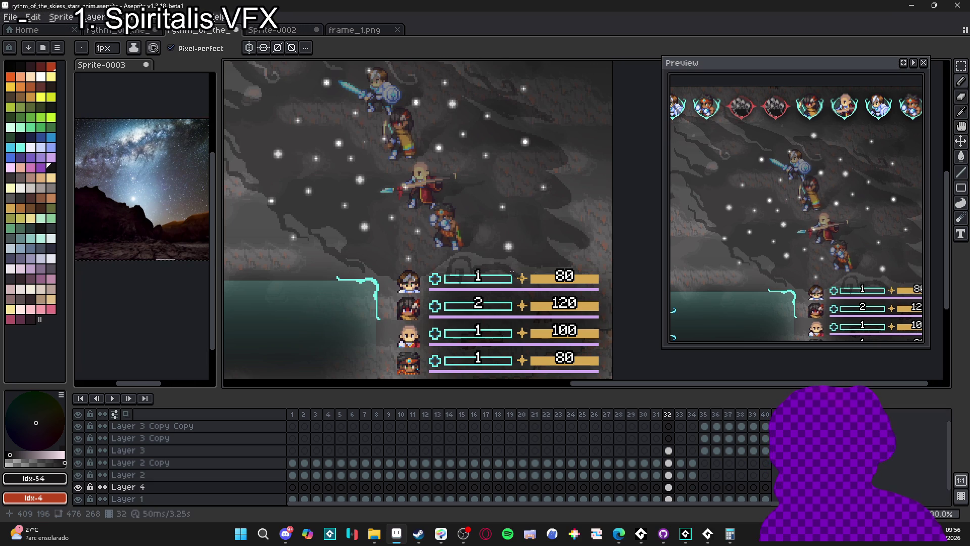
left_click_drag(478, 268, 466, 256)
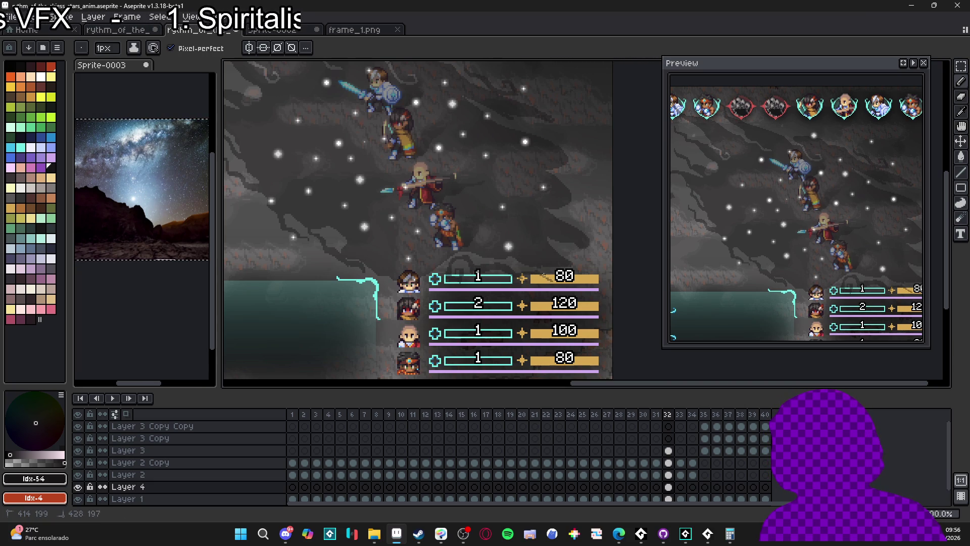
key("e")
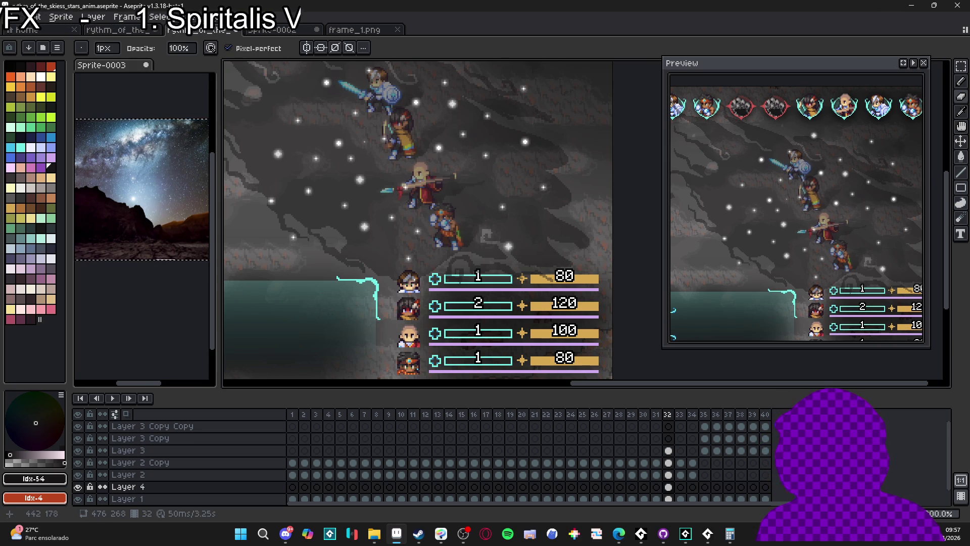
left_click_drag(584, 238, 605, 254)
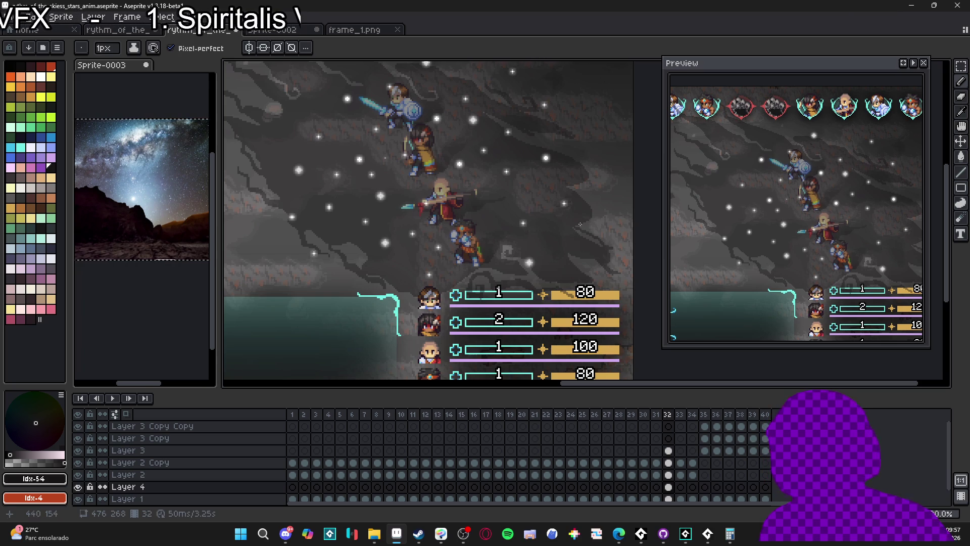
key("e")
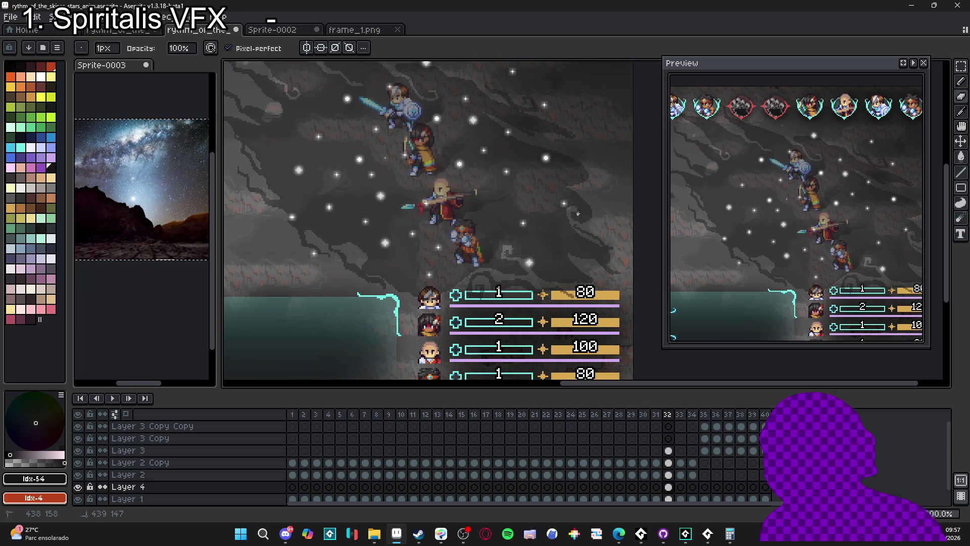
key("h")
left_click_drag(585, 168, 599, 185)
key("b")
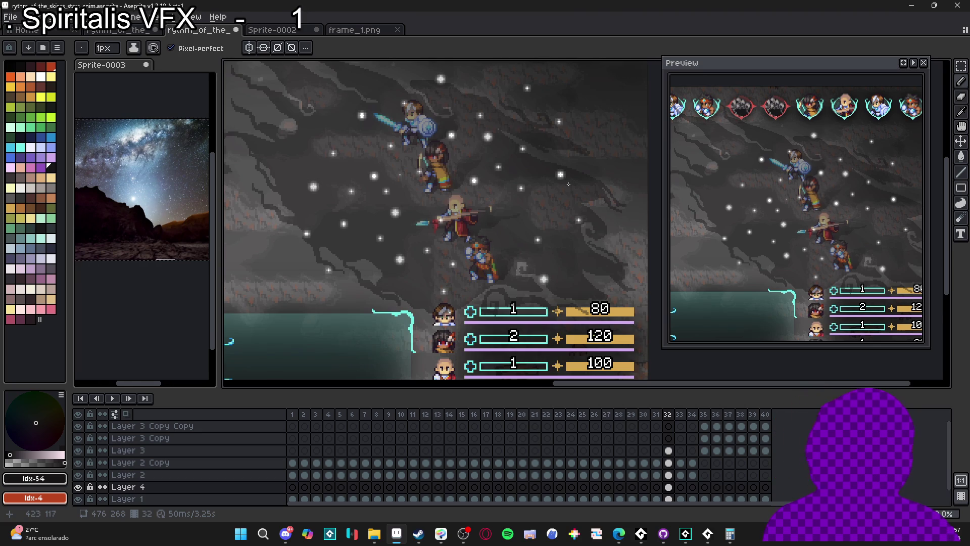
scroll(588, 197, "down", 1)
Preview Convolution Matrix blur presets, including both blur-5x5-diagonal variants
key("F9")
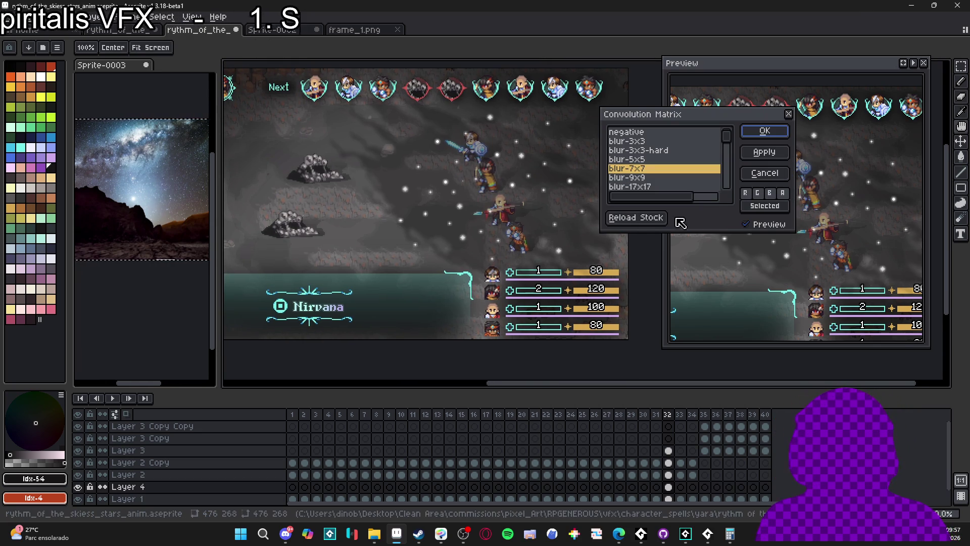
left_click(668, 178)
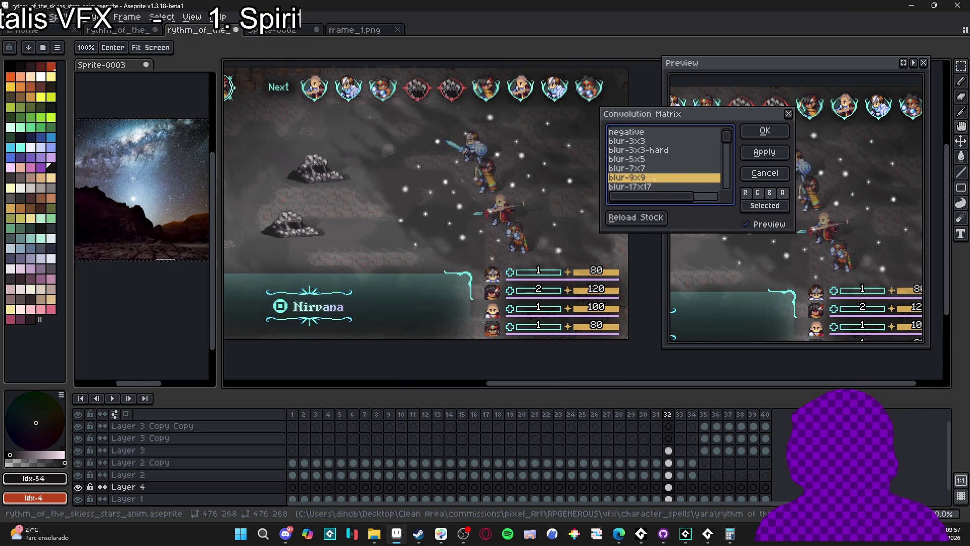
scroll(673, 176, "down", 4)
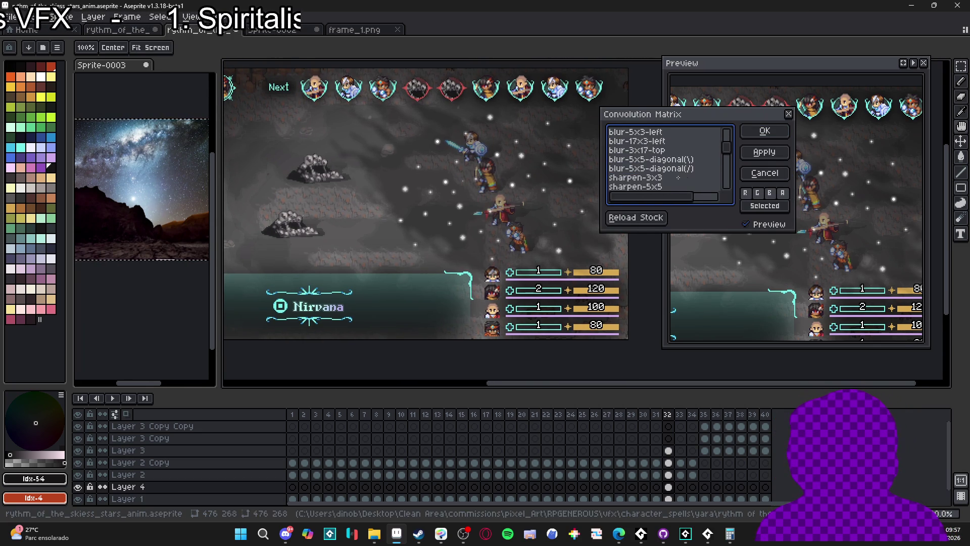
scroll(678, 177, "down", 1)
scroll(679, 176, "up", 5)
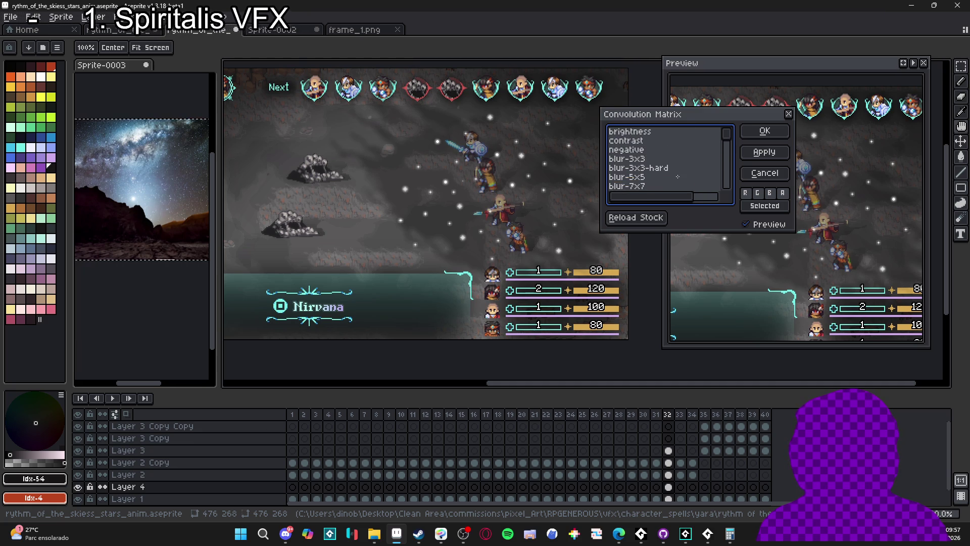
scroll(678, 177, "down", 4)
left_click(683, 157)
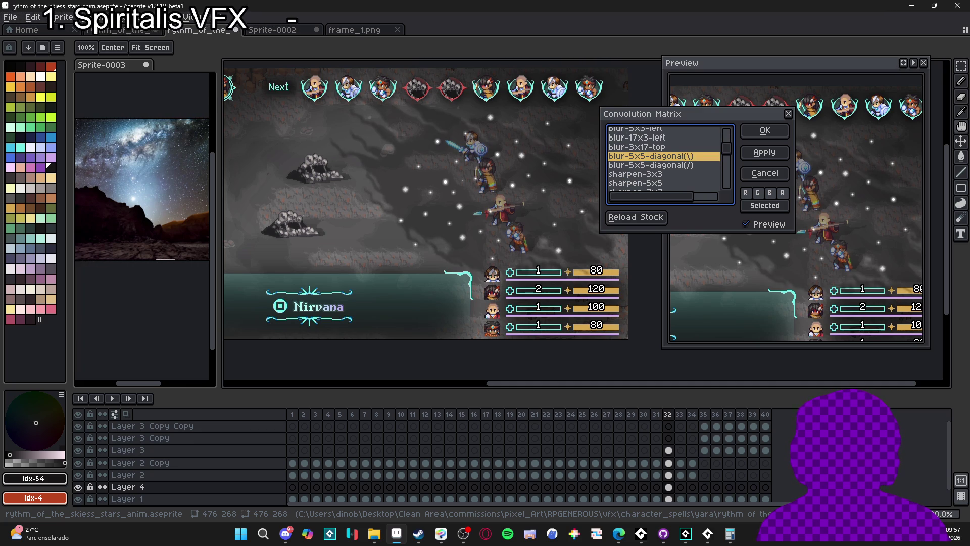
left_click(684, 164)
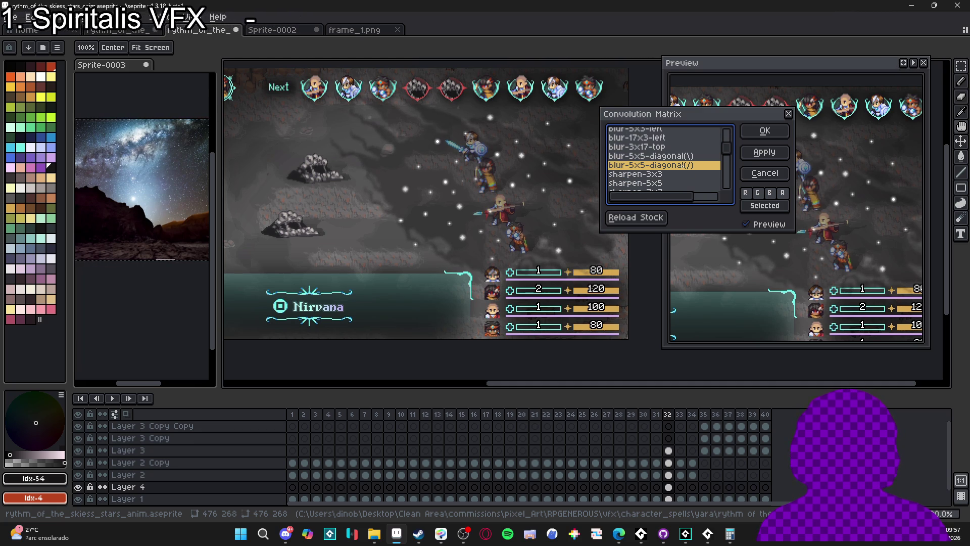
left_click(676, 157)
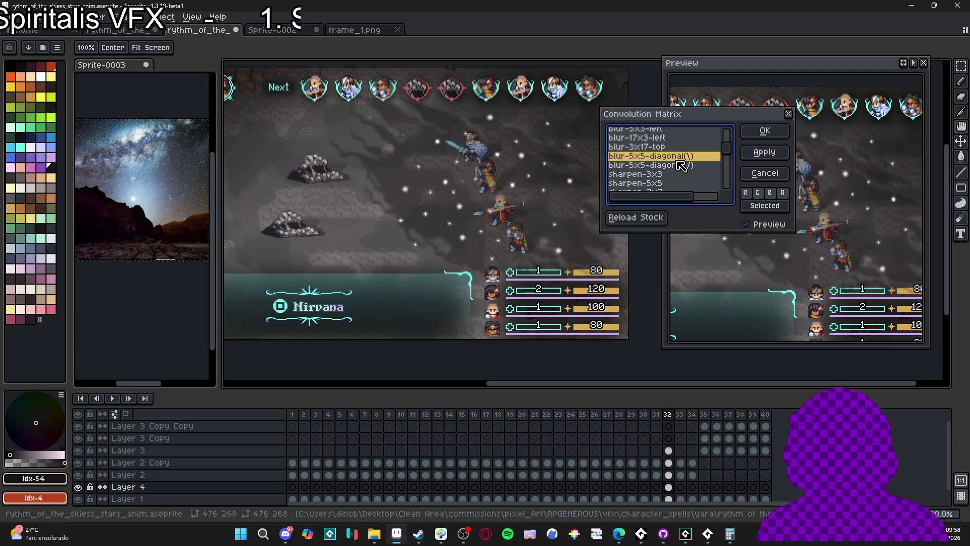
After trying blur-17x3-left, blur-5x3-left and blur-17x17, apply blur-9x9 to Layer 4
key("Up")
key("Up")
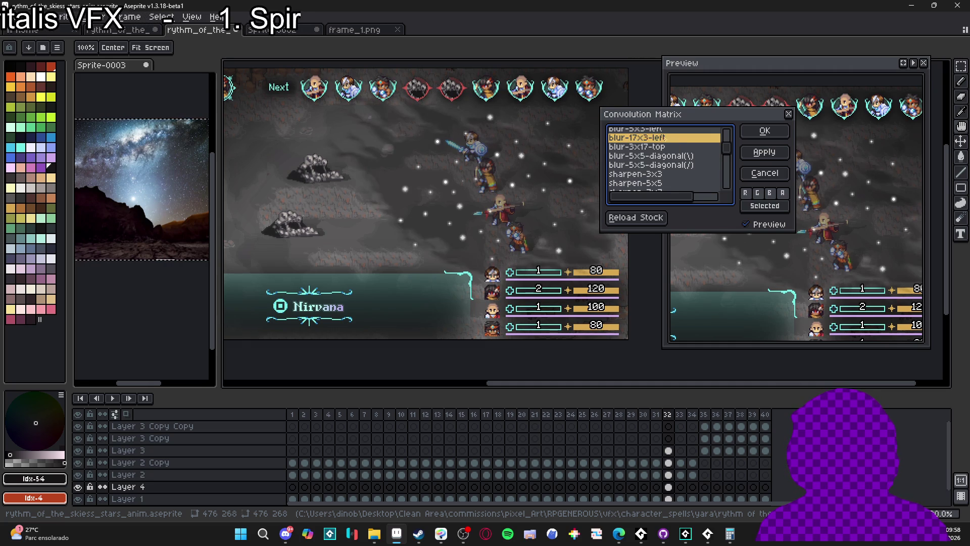
scroll(675, 155, "up", 1)
left_click(671, 150)
left_click(665, 141)
scroll(660, 146, "up", 1)
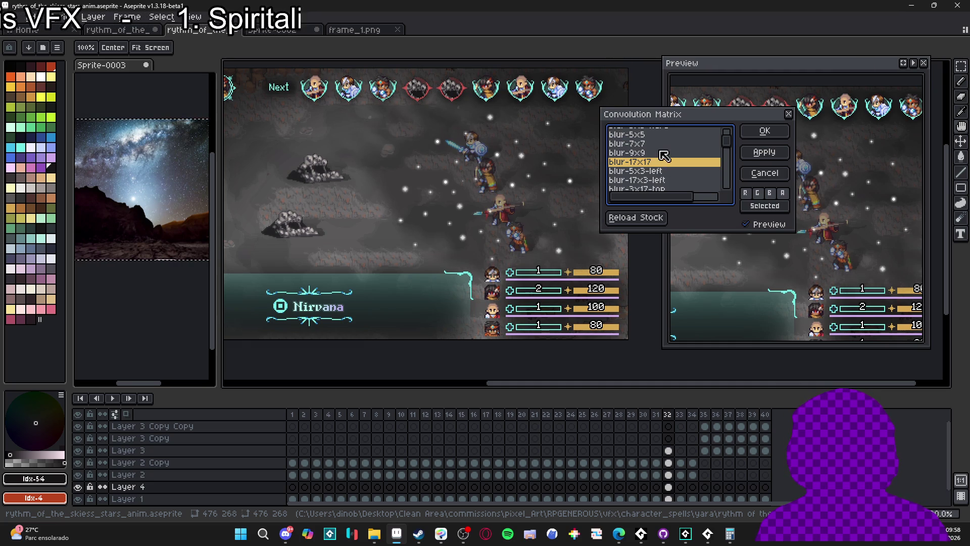
left_click(657, 152)
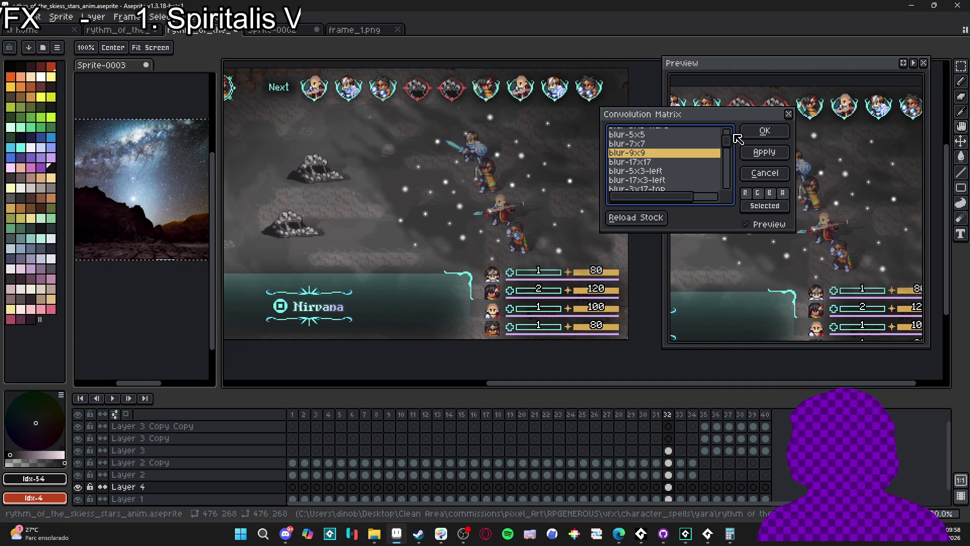
left_click(753, 132)
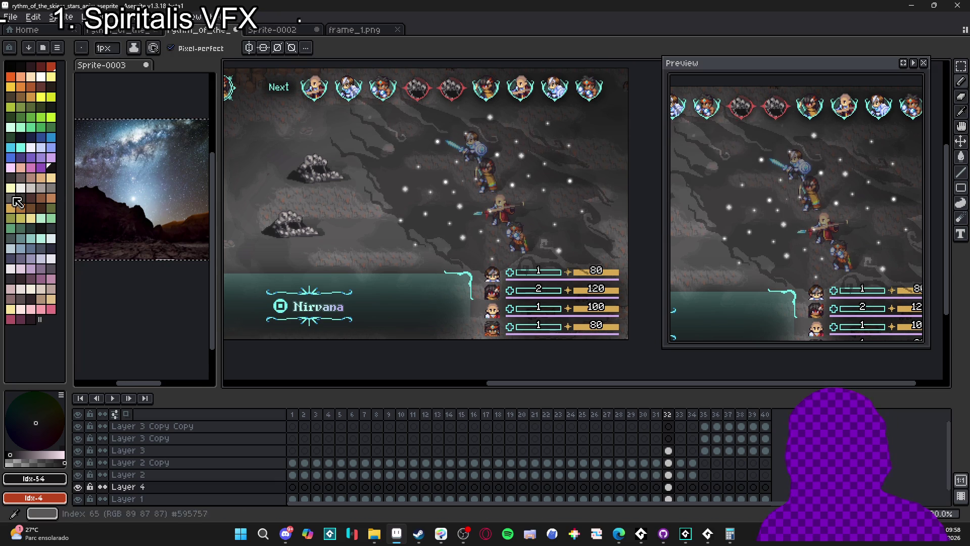
Flood-fill the sky area with blue, then refill it with a greyer blue shade
left_click(40, 137)
key("g")
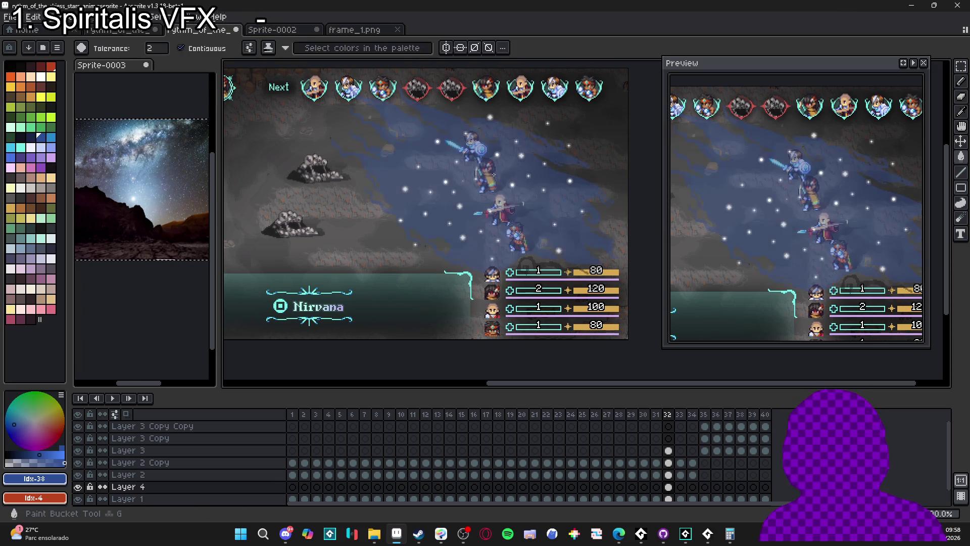
left_click(31, 138)
left_click(358, 148)
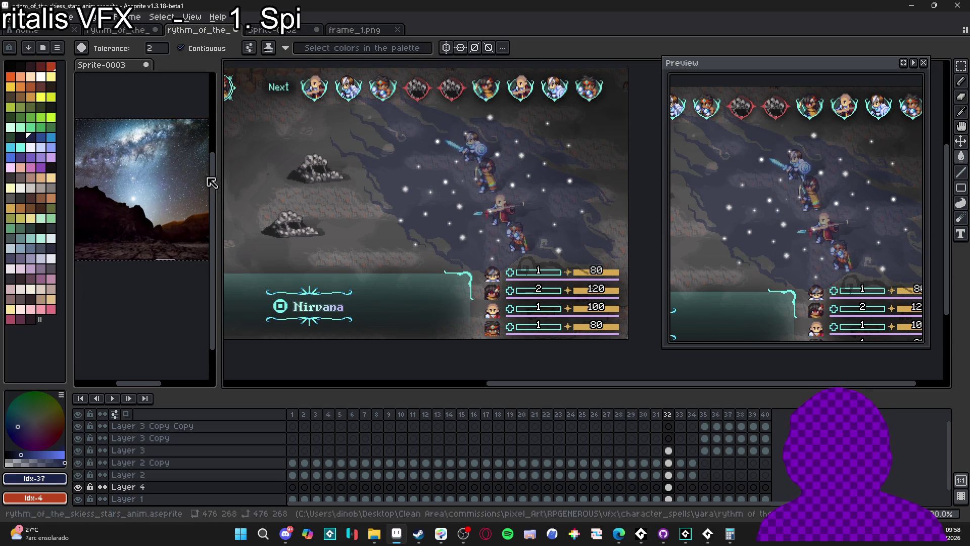
left_click(20, 137)
left_click(480, 201)
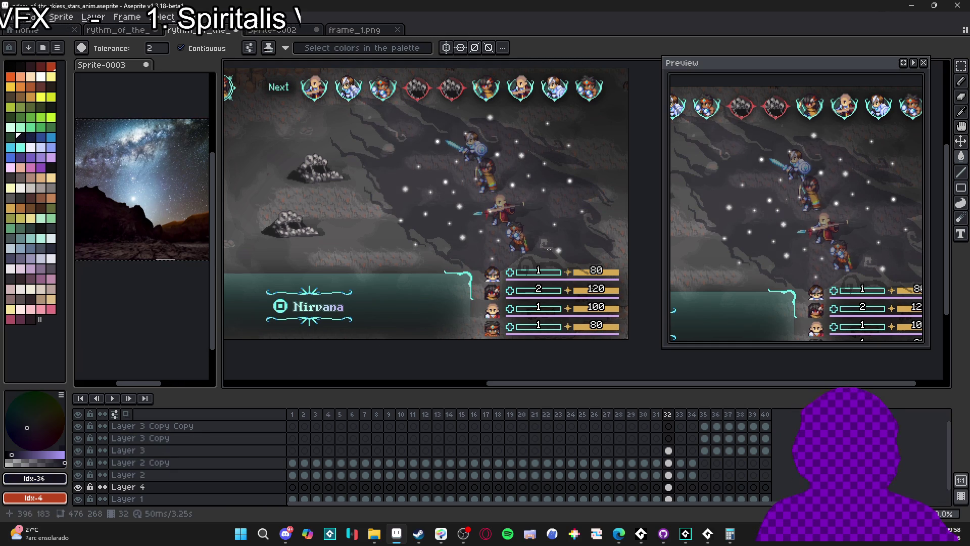
Apply a blur-7x7 convolution pass and open Cel Properties for Layer 4's frame 32 cel
key("F9")
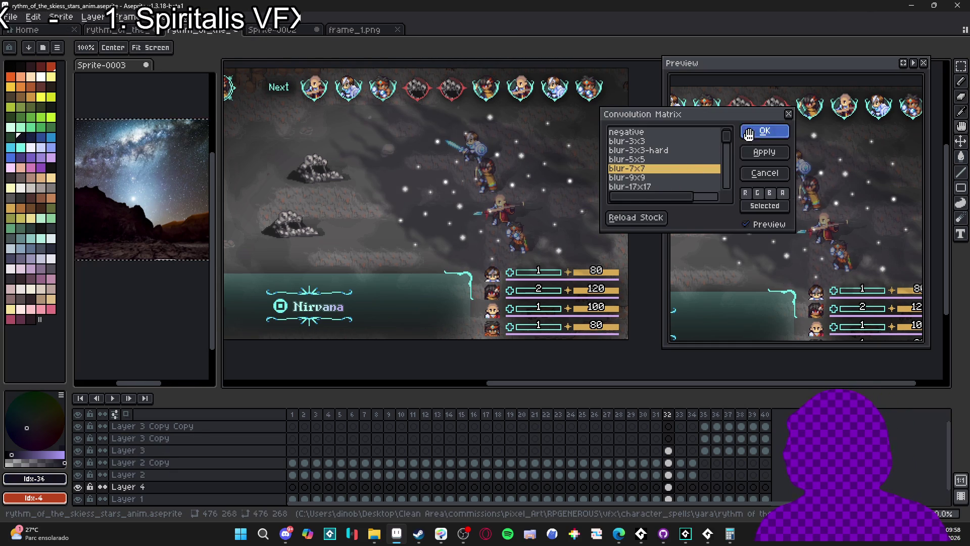
left_click(763, 132)
left_click(78, 487)
left_click(669, 486)
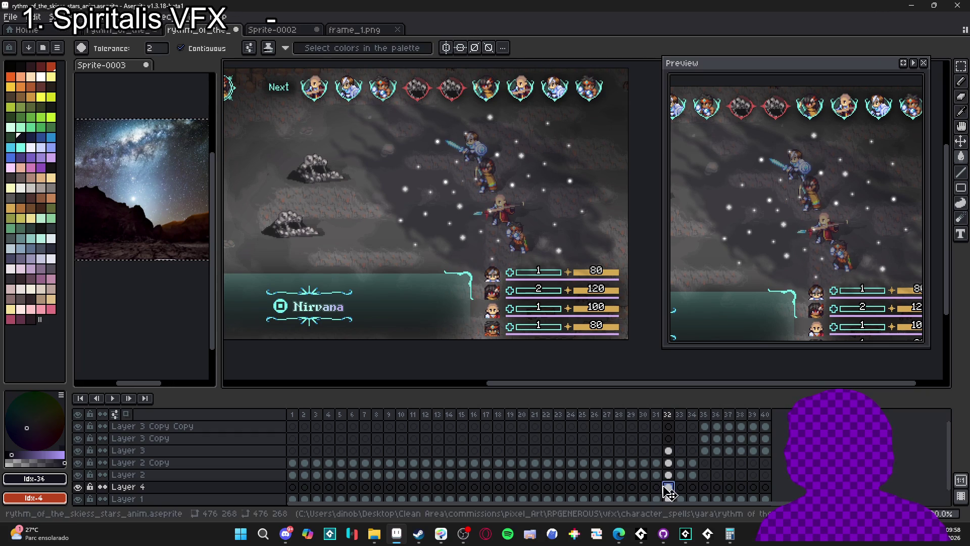
double_click(669, 487)
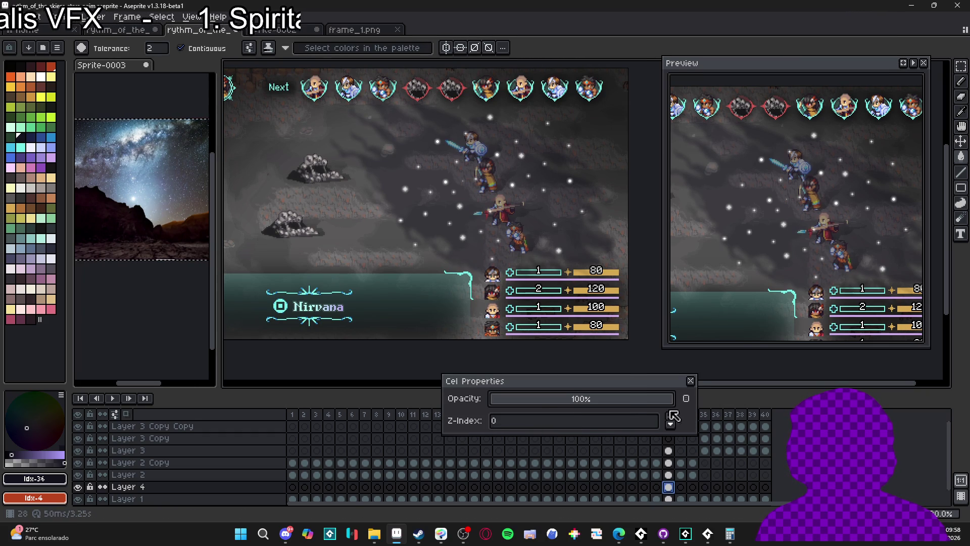
left_click(691, 380)
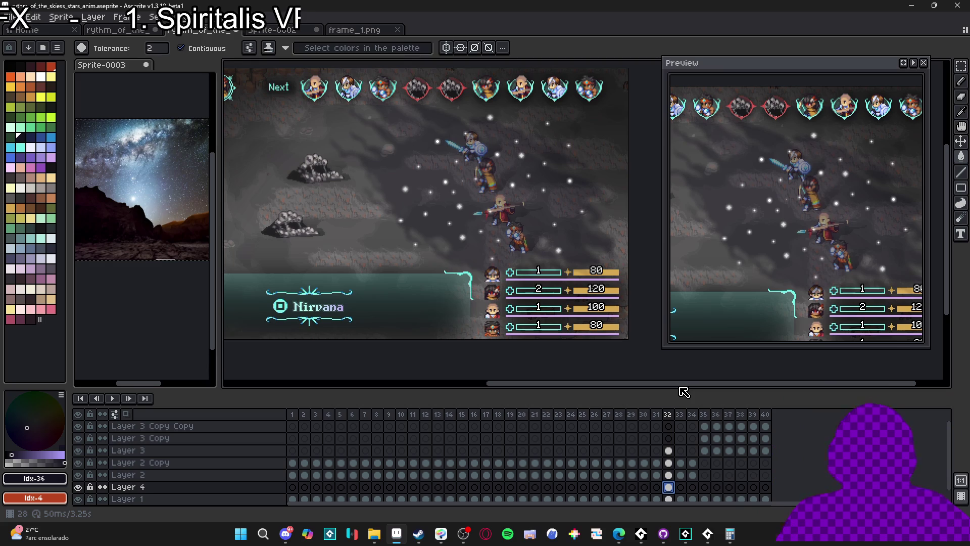
scroll(533, 221, "down", 1)
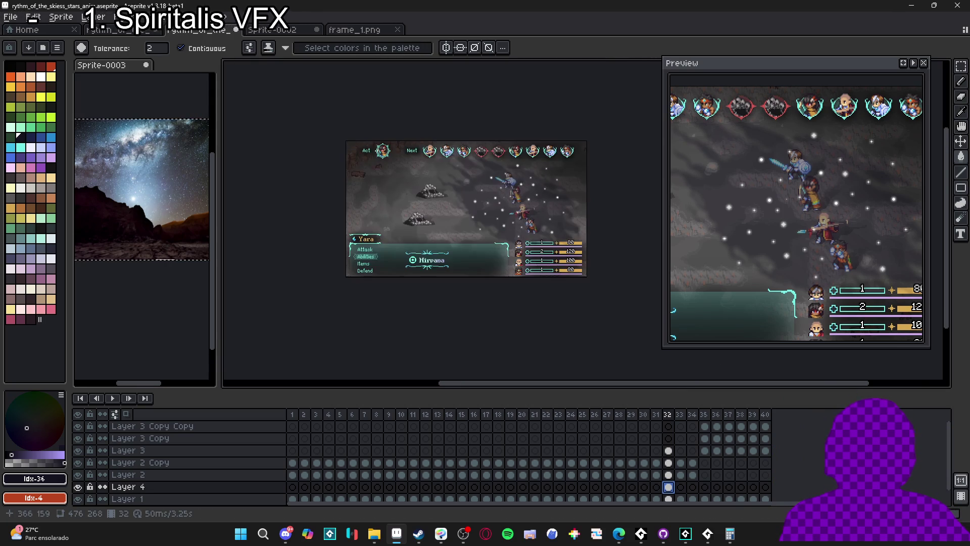
Hide Layer 1 and Layer 4, then play the stars animation from frame 1 and stop it
scroll(513, 238, "up", 1)
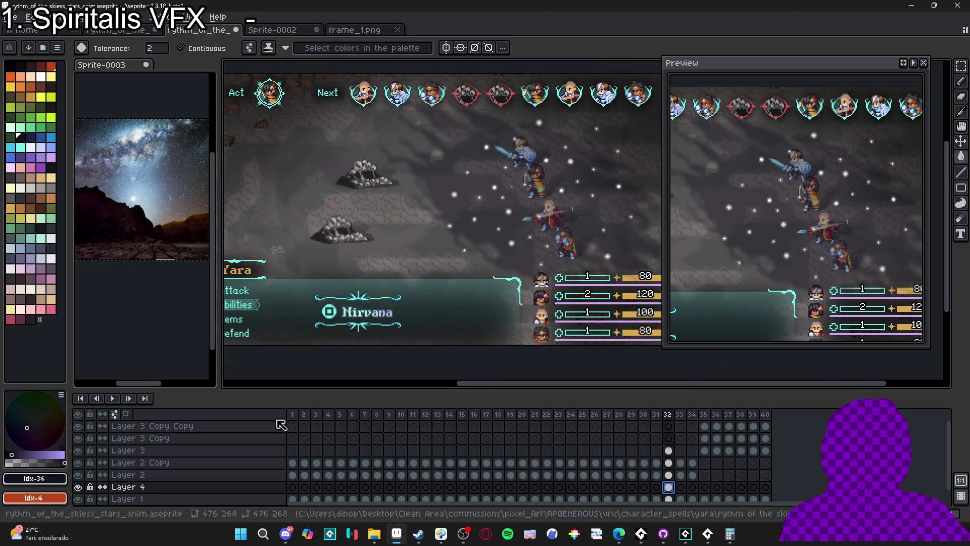
scroll(86, 490, "down", 1)
left_click(78, 487)
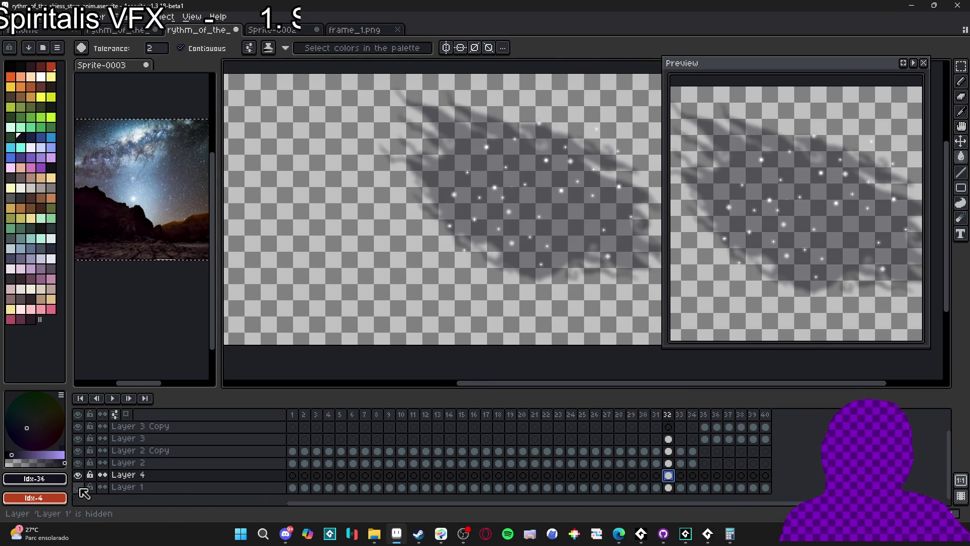
left_click(78, 475)
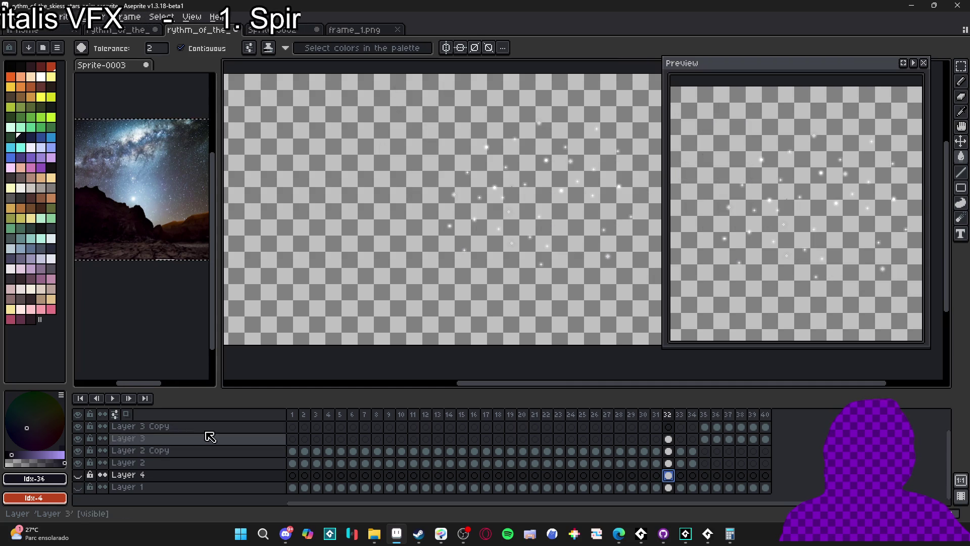
left_click(293, 416)
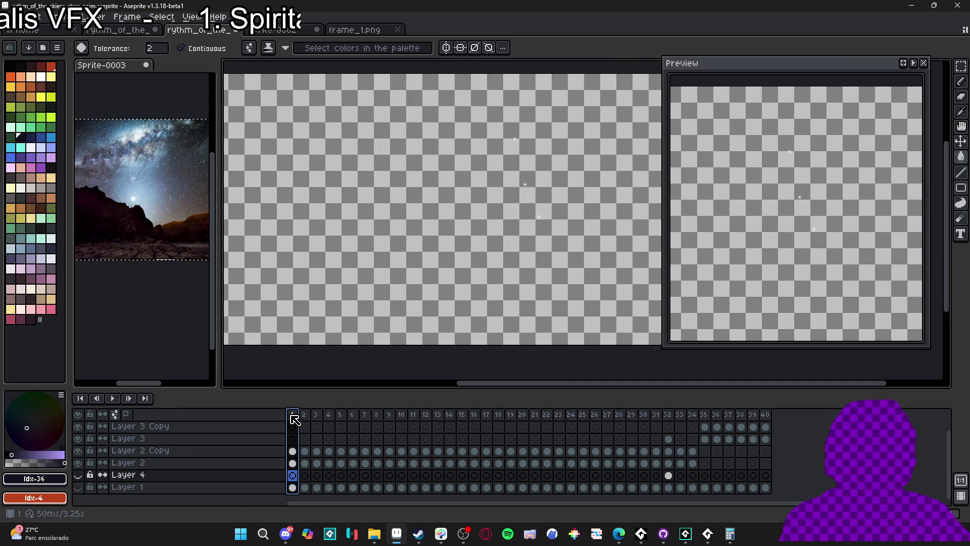
left_click(112, 398)
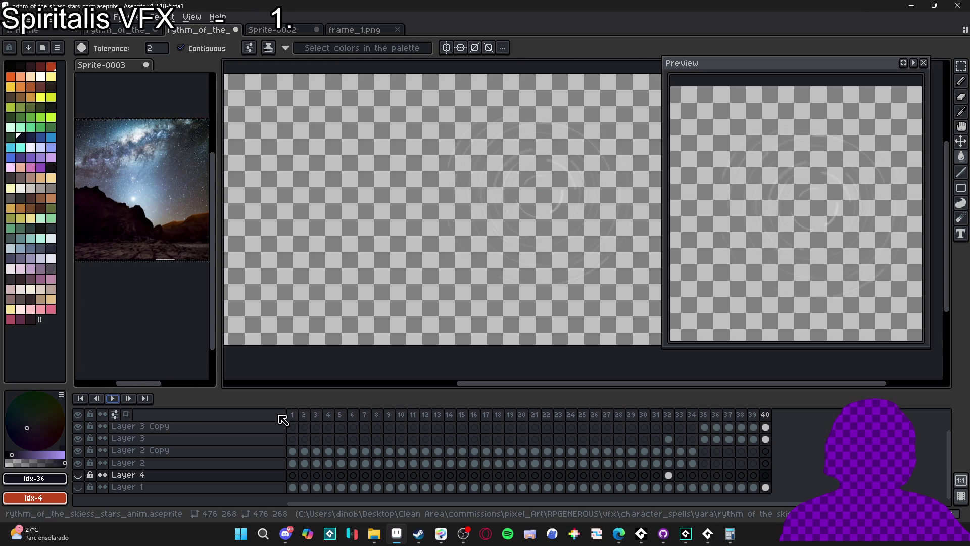
left_click(292, 421)
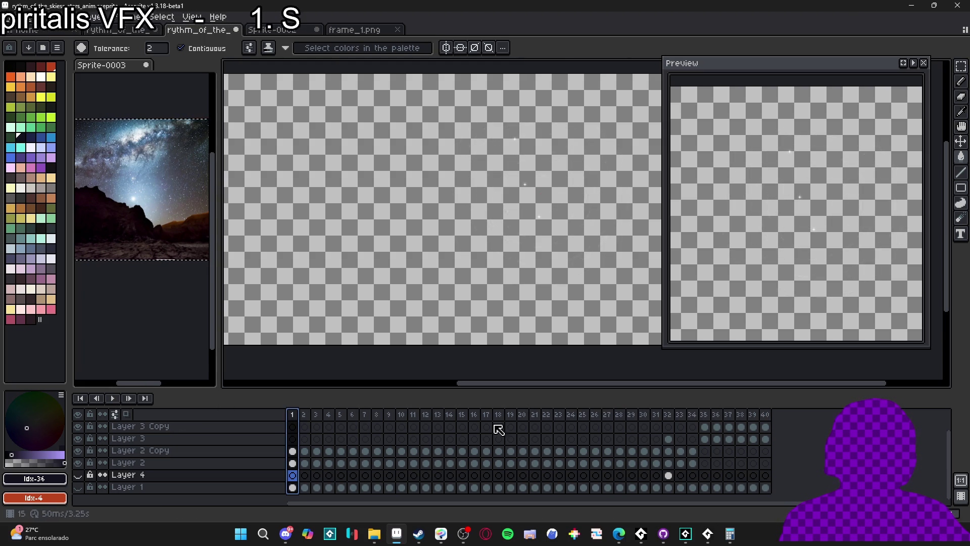
Step through frames 38–40 back to frame 36 and zoom in on its stars
left_click(741, 414)
left_click(753, 414)
left_click(765, 415)
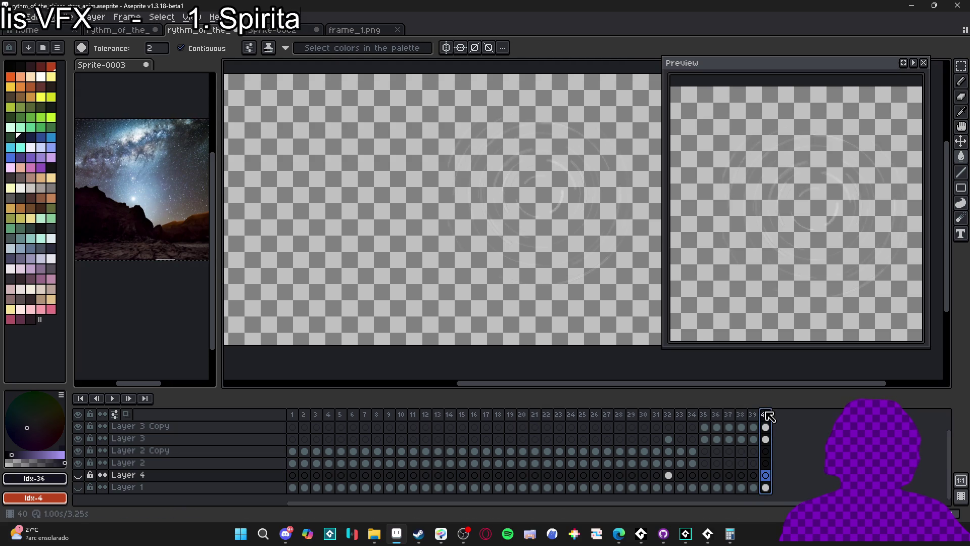
left_click(729, 415)
left_click(716, 414)
scroll(541, 206, "up", 4)
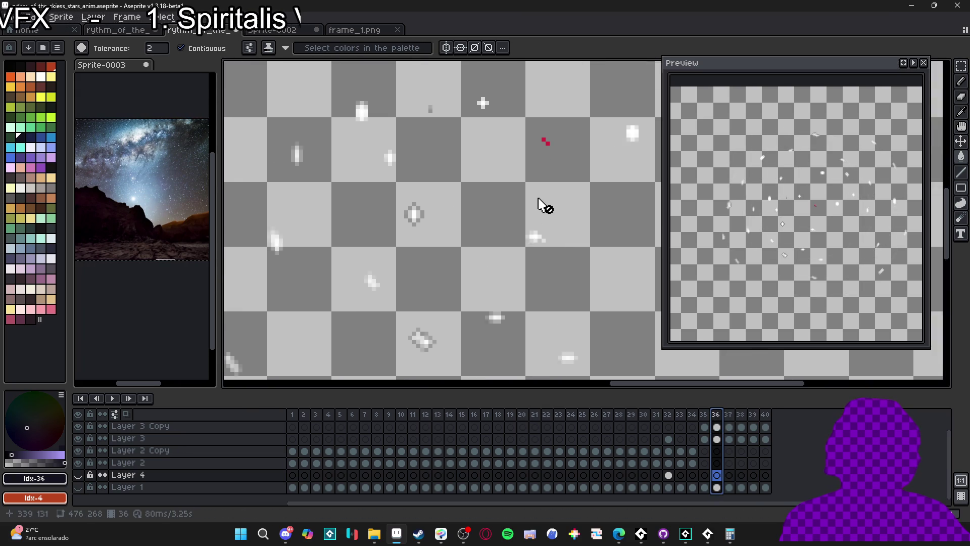
key("v")
scroll(503, 360, "up", 2)
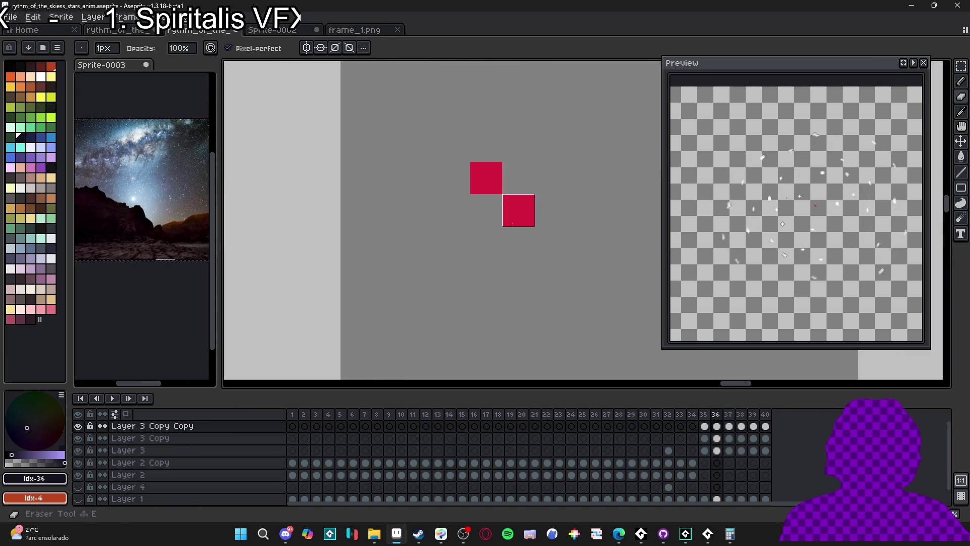
Erase the stray red pixels from the Layer 3 copies on frames 36, 35 and 34
key("Down")
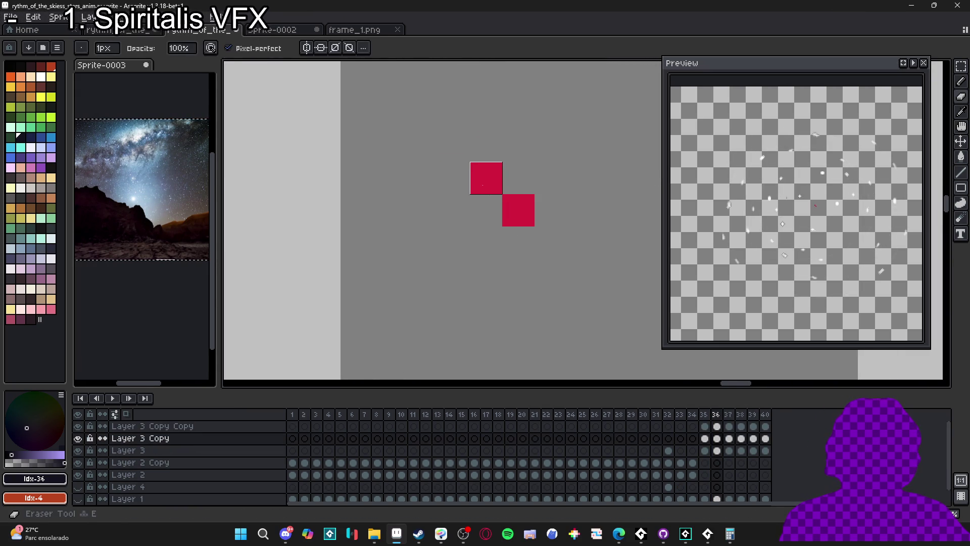
key("Down")
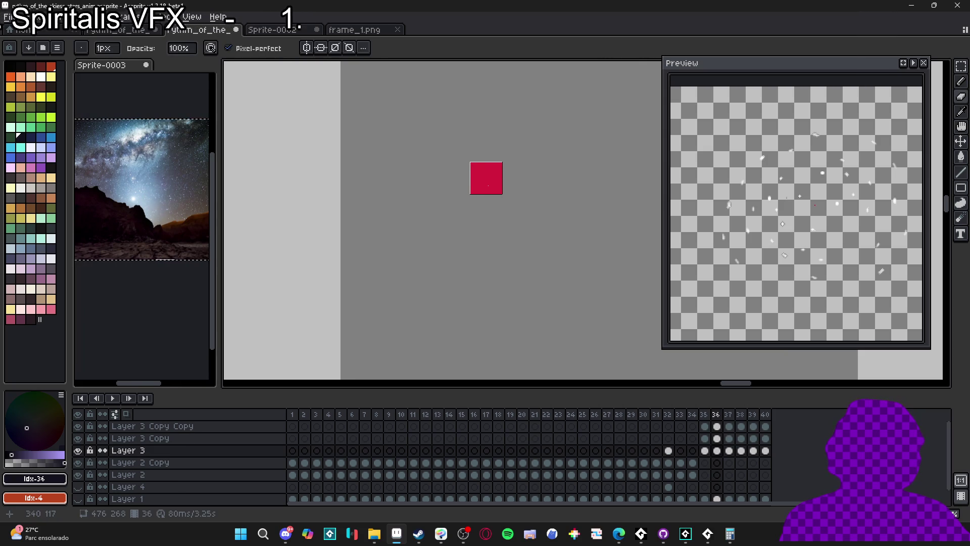
key("Up")
key("Up")
key("e")
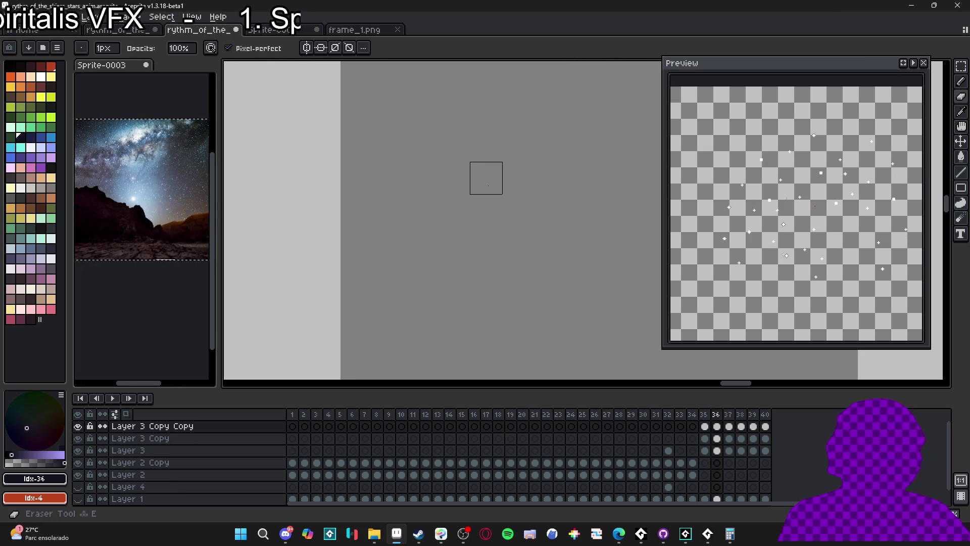
key("Left")
key("Down")
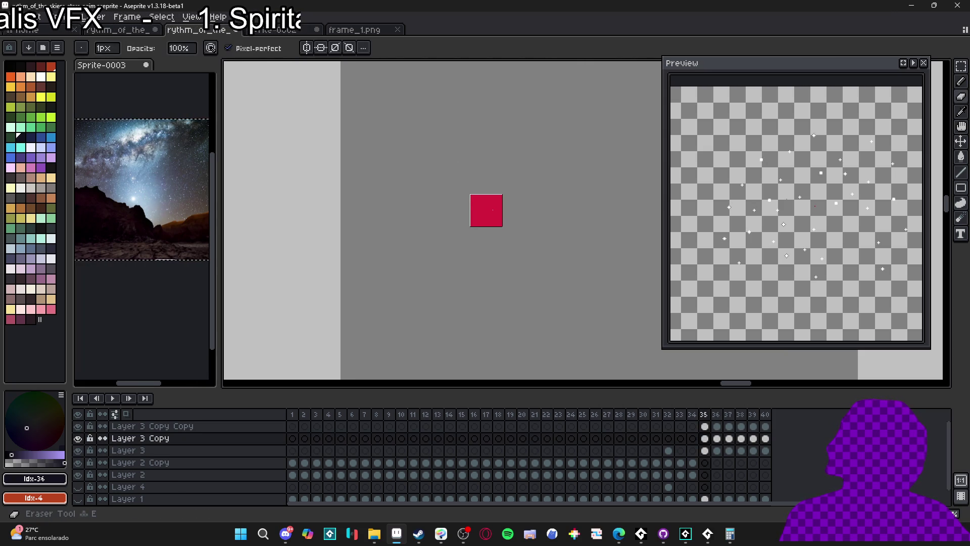
key("Down")
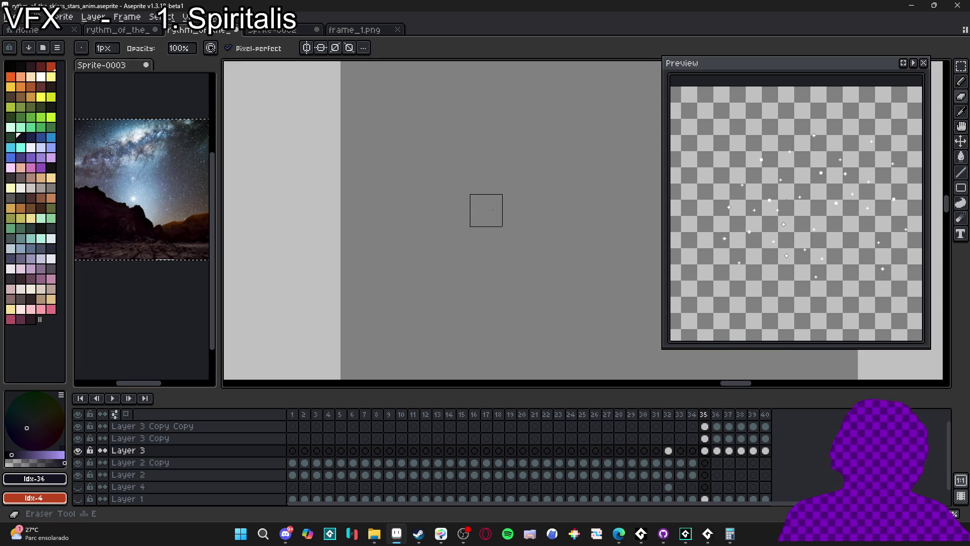
key("Left")
key("Left")
key("Left")
key("Left")
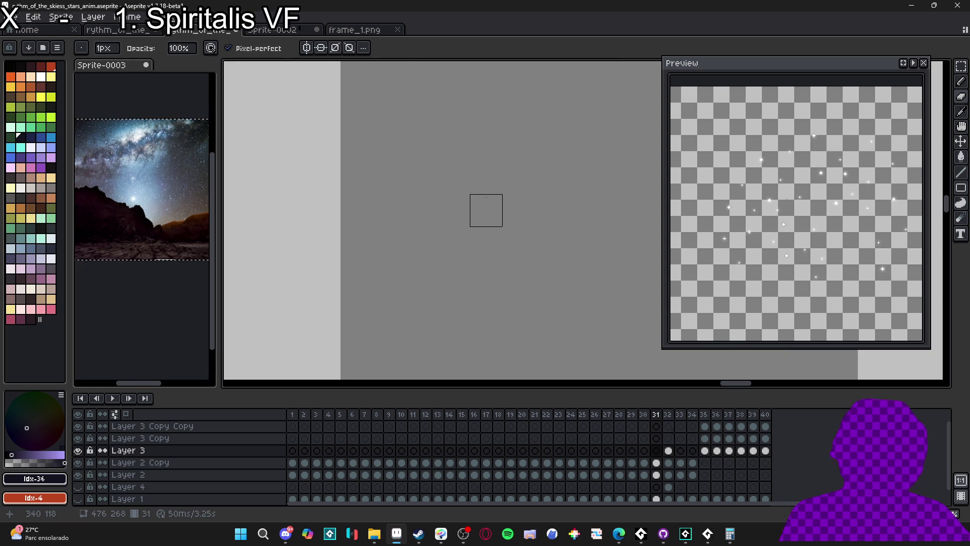
scroll(487, 199, "down", 10)
scroll(488, 201, "down", 2)
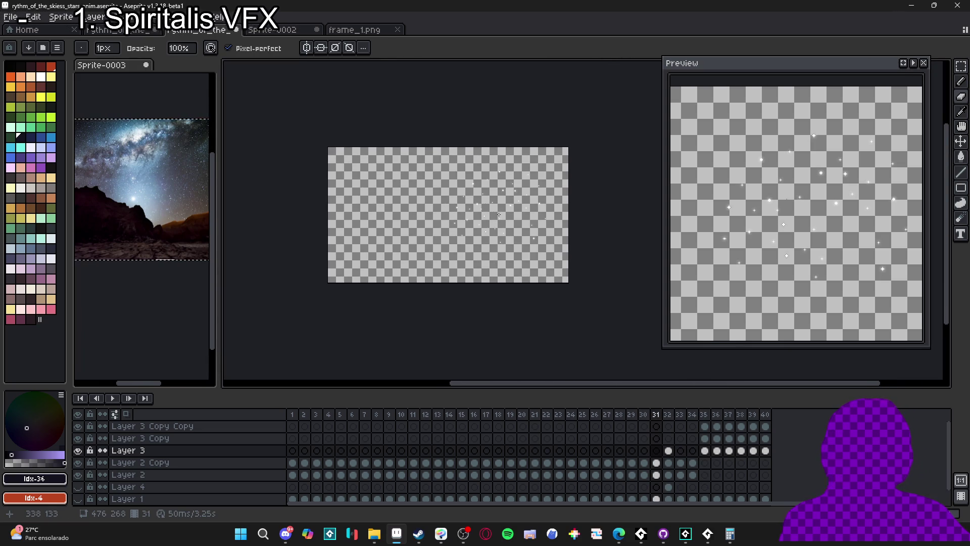
Save the animation as png files named rythm_of_the_skiess_stars_anim.png, then check it in File Explorer
scroll(488, 201, "up", 2)
key("ctrl+shift+s")
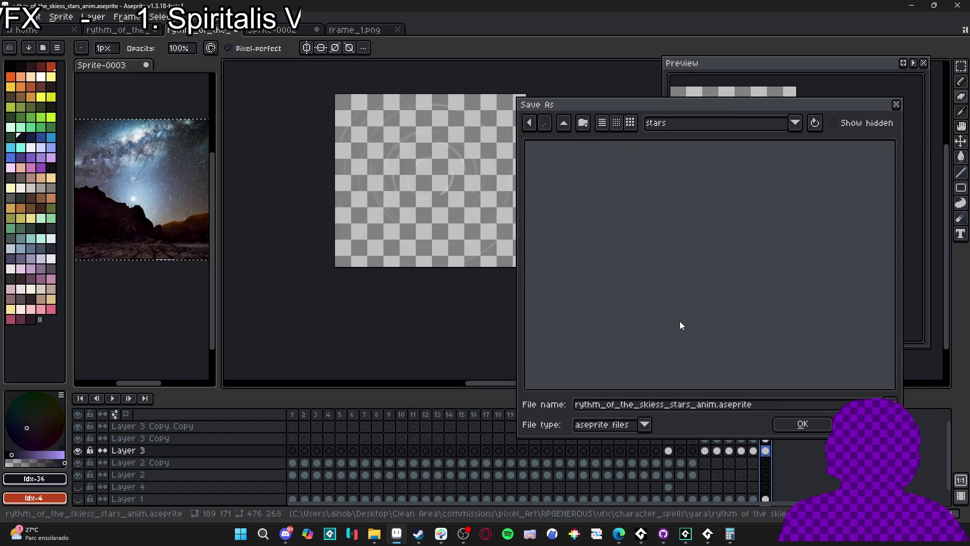
left_click(719, 408)
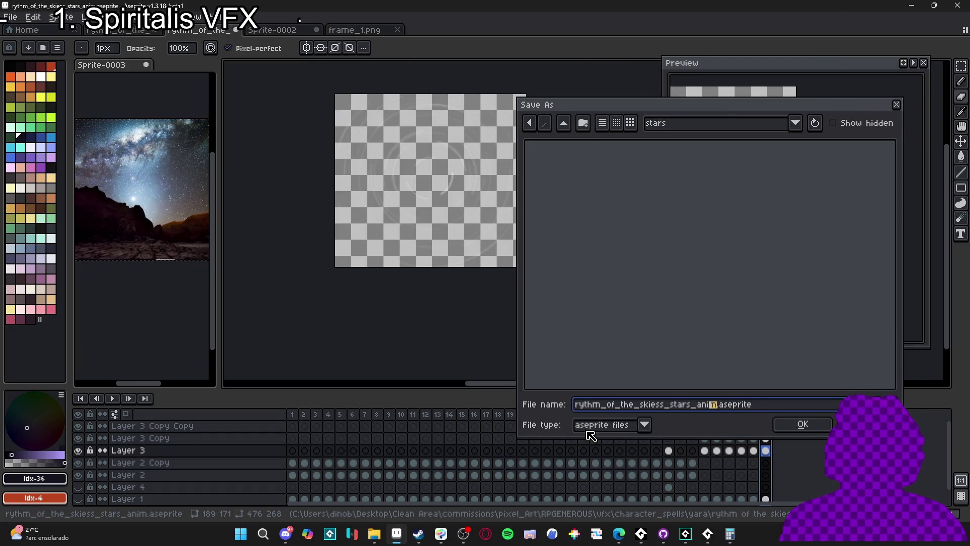
left_click(614, 429)
left_click(592, 363)
left_click(781, 427)
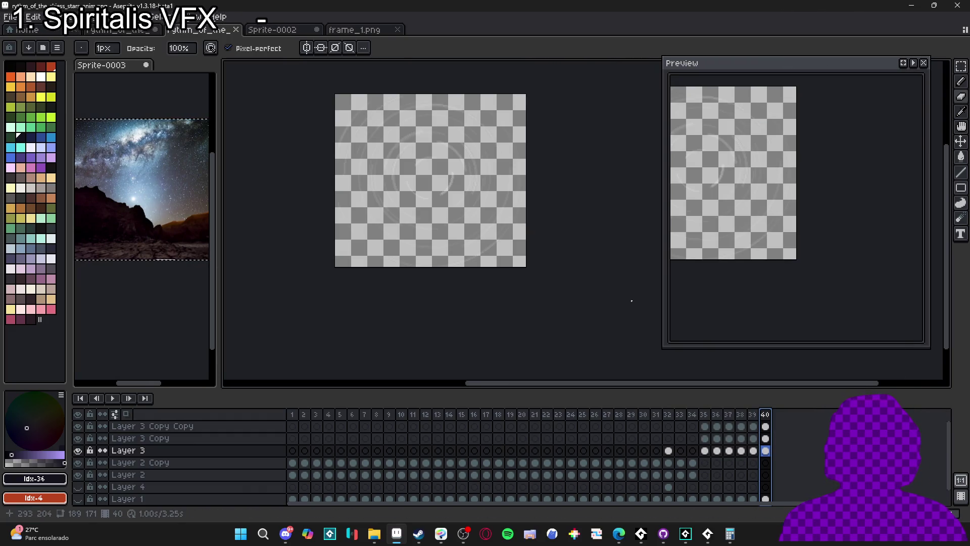
left_click(380, 537)
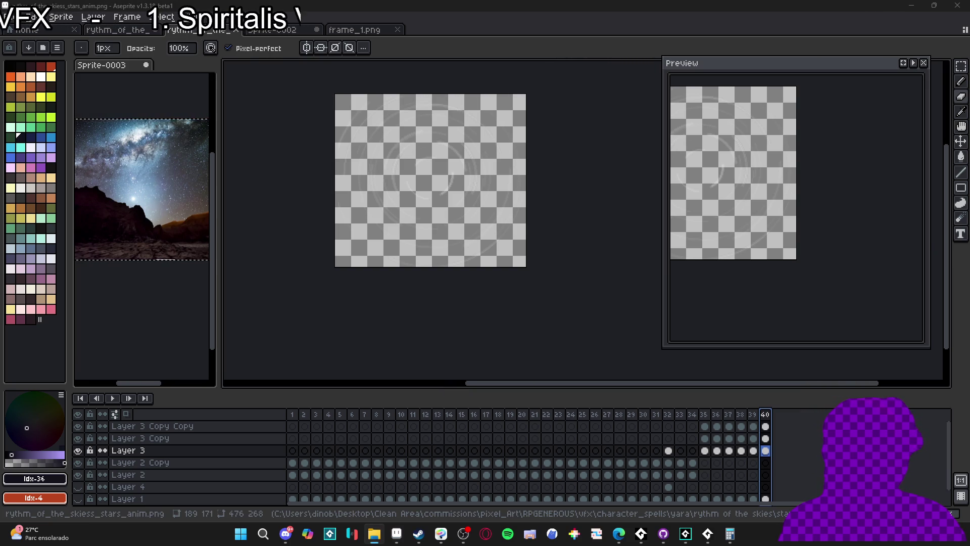
left_click(526, 17)
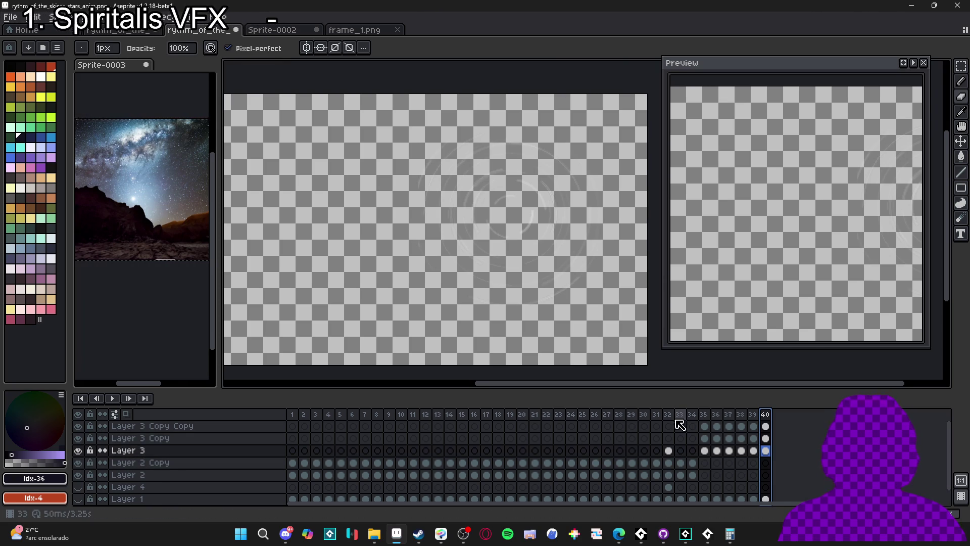
Toggle Layer 4 and background visibility, step to frames 32–35 and play the stars animation
left_click(77, 486)
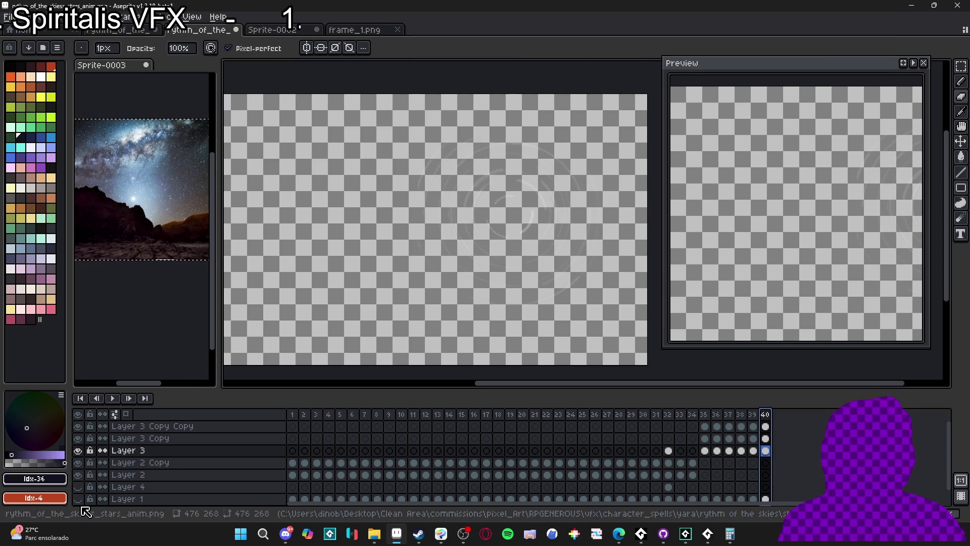
left_click(78, 501)
left_click(78, 501)
left_click(78, 500)
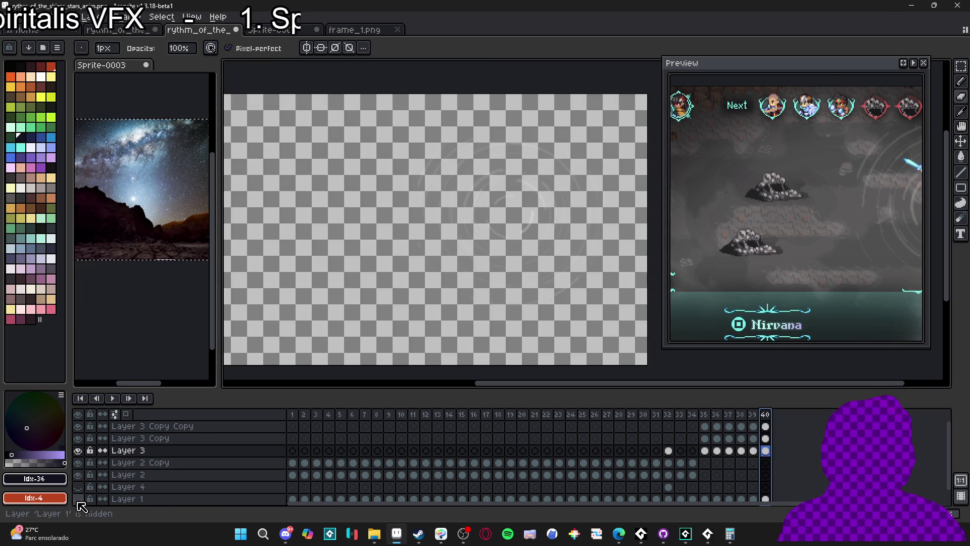
left_click(81, 488)
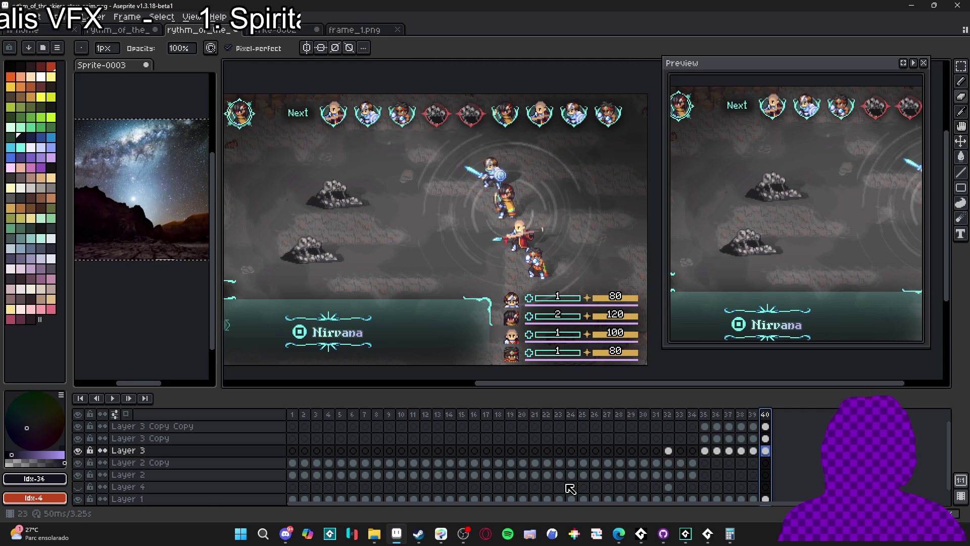
left_click(670, 414)
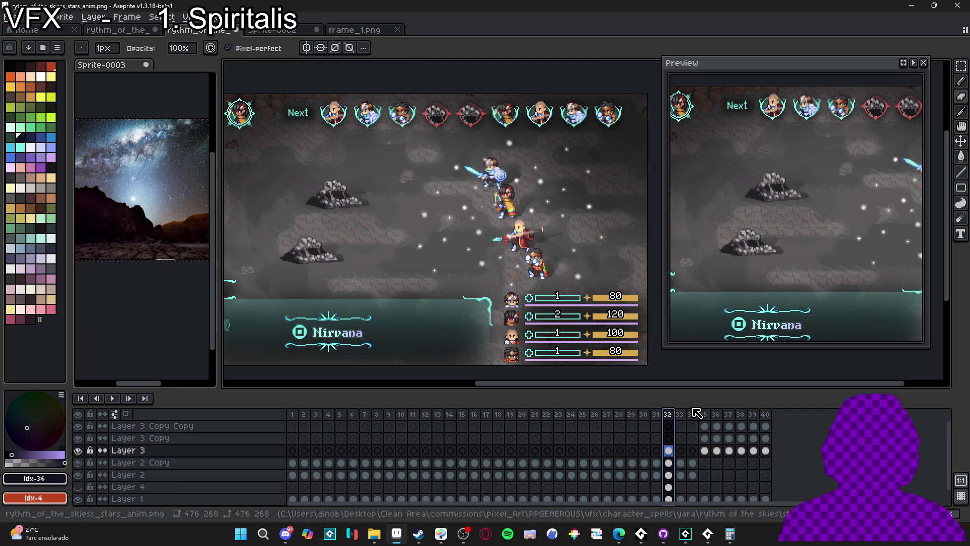
left_click(692, 414)
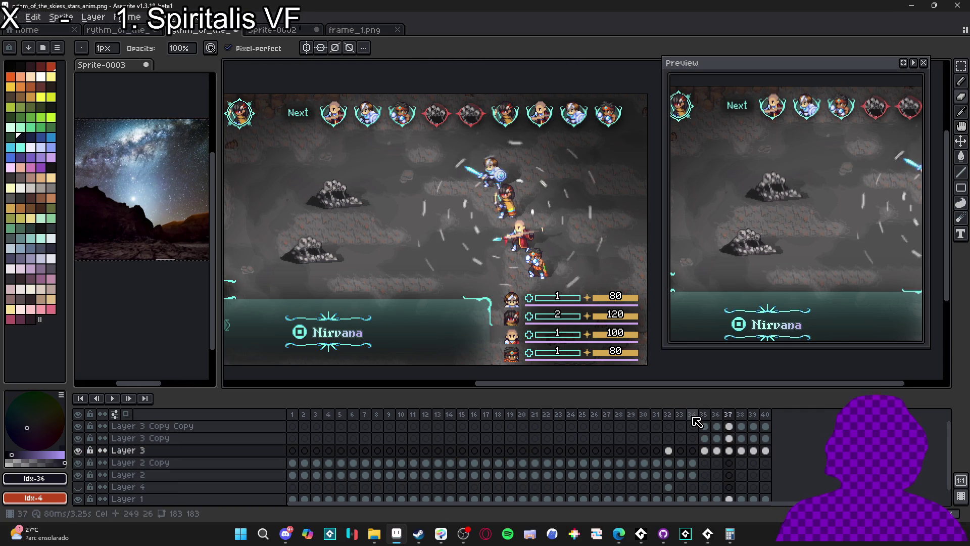
left_click(700, 418)
key("Return")
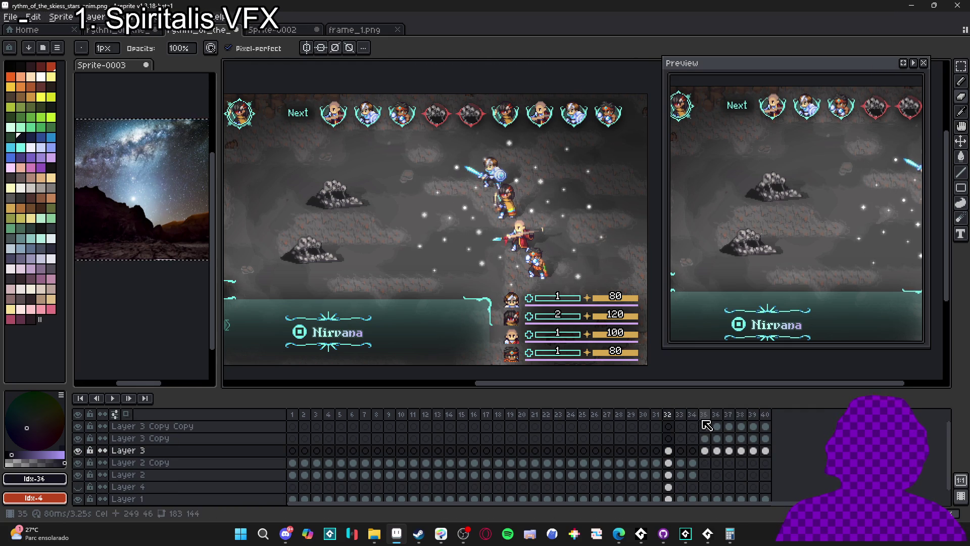
scroll(717, 430, "down", 1)
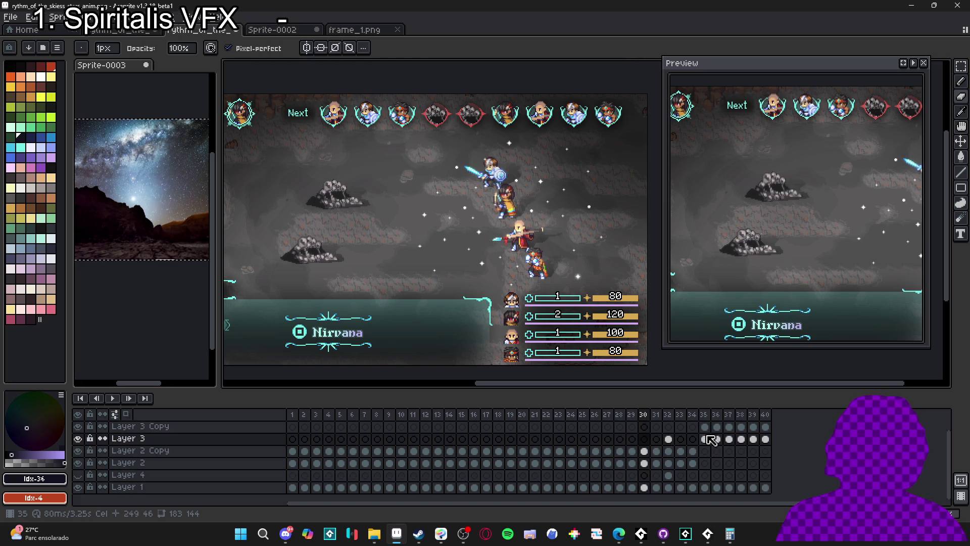
Show Layer 4, select its frame-32 cel, select all then deselect, and start a 1000×559 New Sprite
left_click(77, 475)
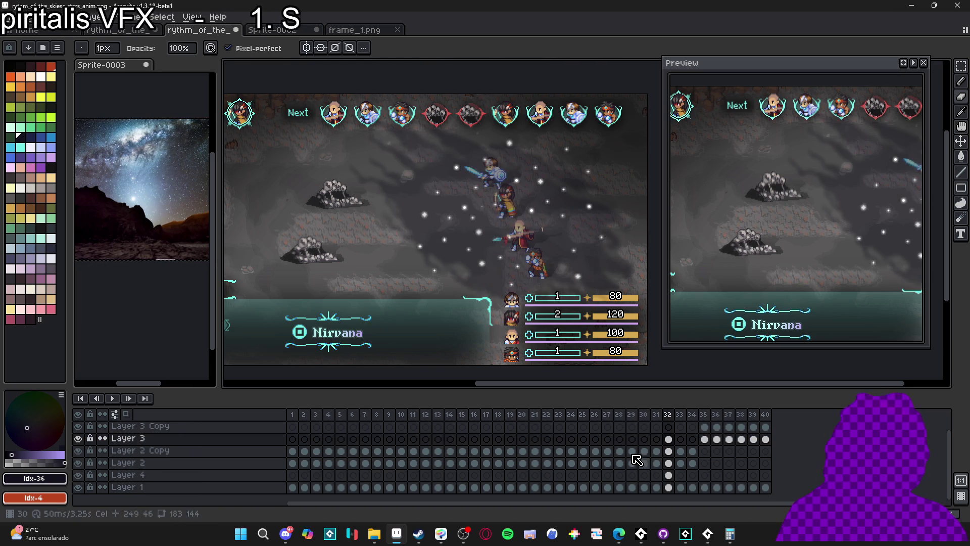
left_click(669, 475)
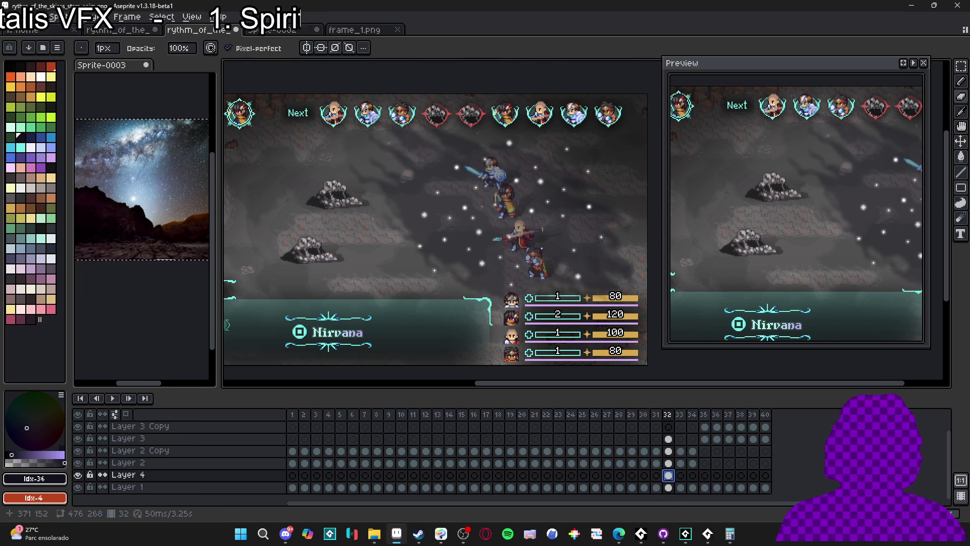
key("ctrl+a")
key("v")
key("ctrl+d")
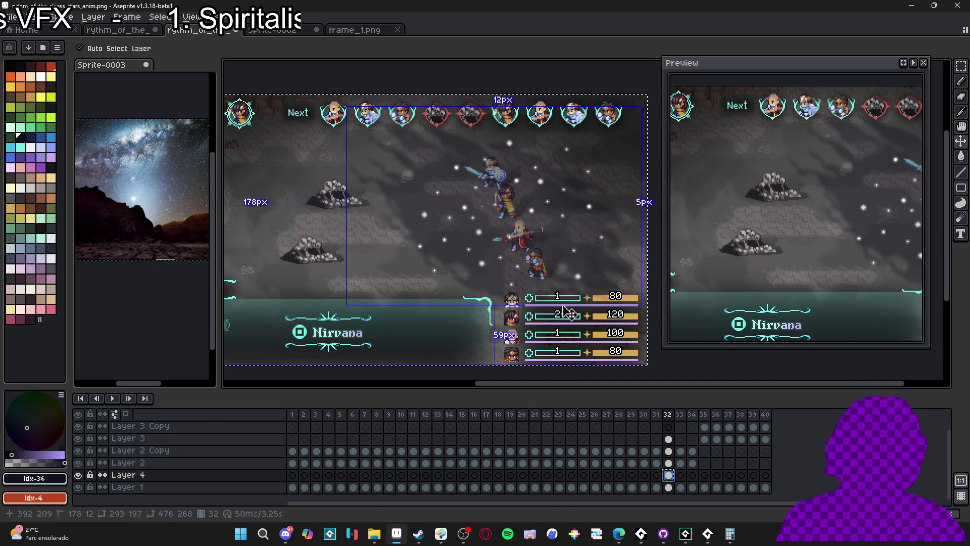
key("b")
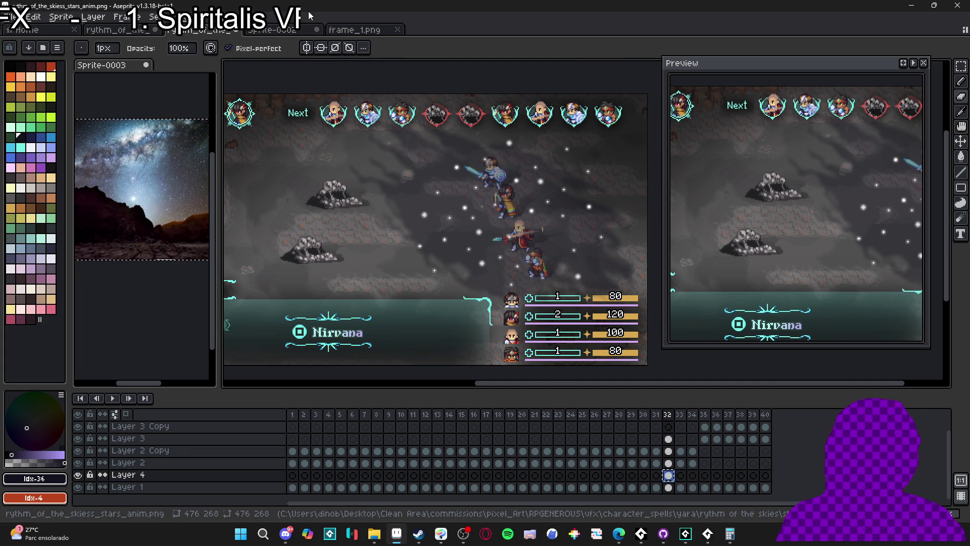
left_click(10, 18)
left_click(23, 28)
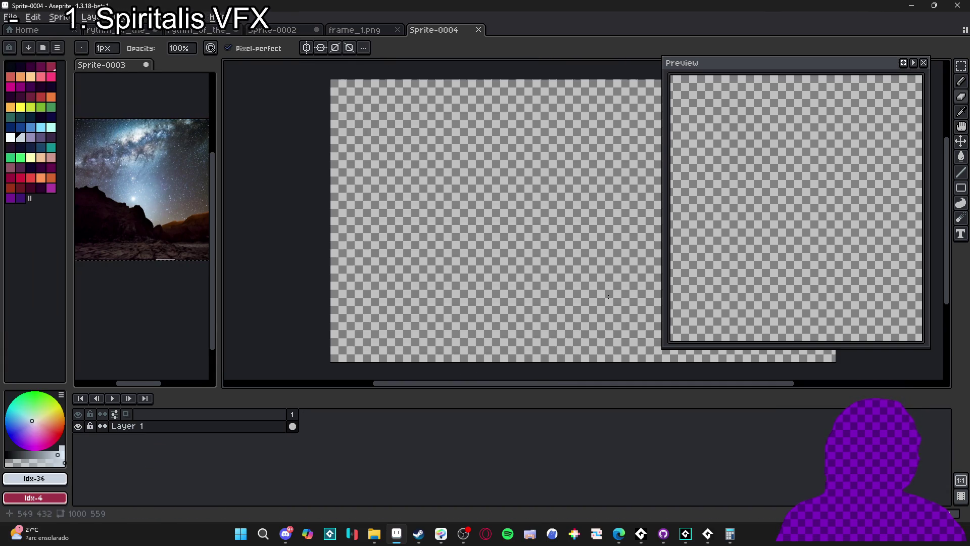
Create the 1000×559 sprite, position the dark nebula shape and trim the canvas to it
left_click(455, 374)
left_click_drag(600, 246, 494, 310)
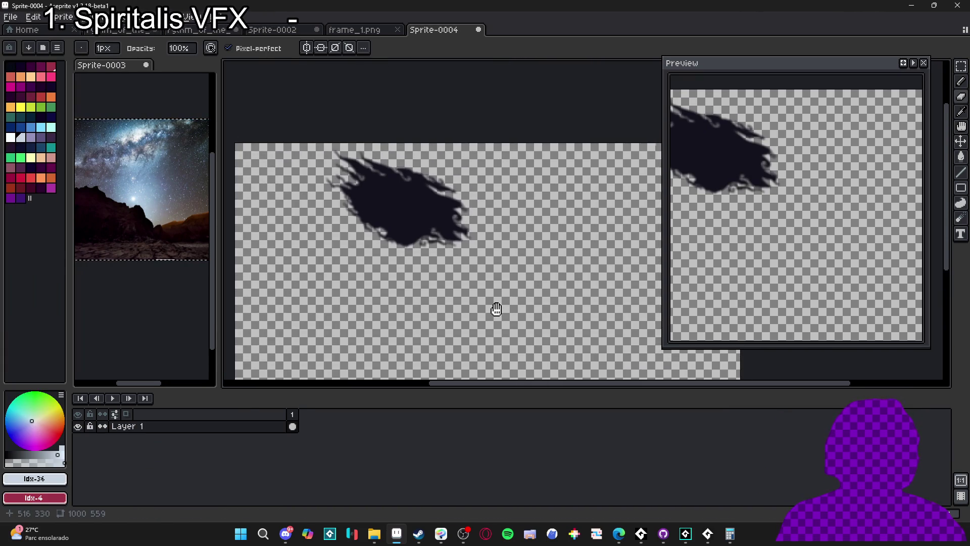
left_click(67, 121)
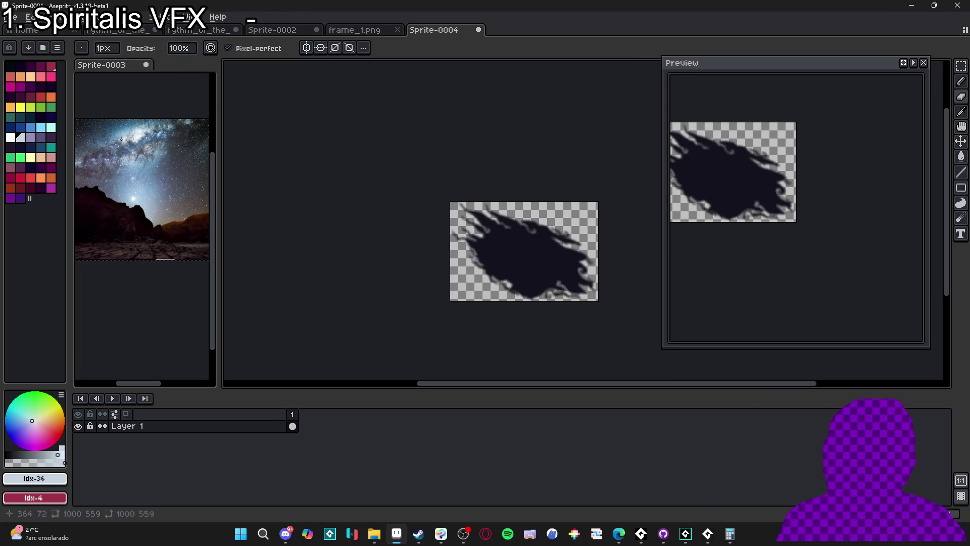
Save it as spr_nebulous.png in the rythm of the skies folder and close its tab
left_click(10, 16)
left_click(23, 77)
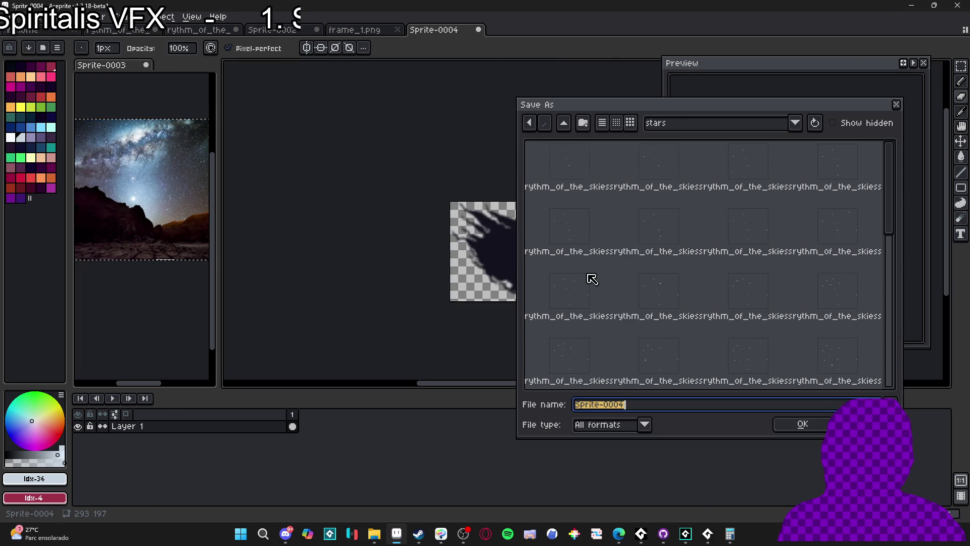
left_click(598, 424)
left_click(597, 364)
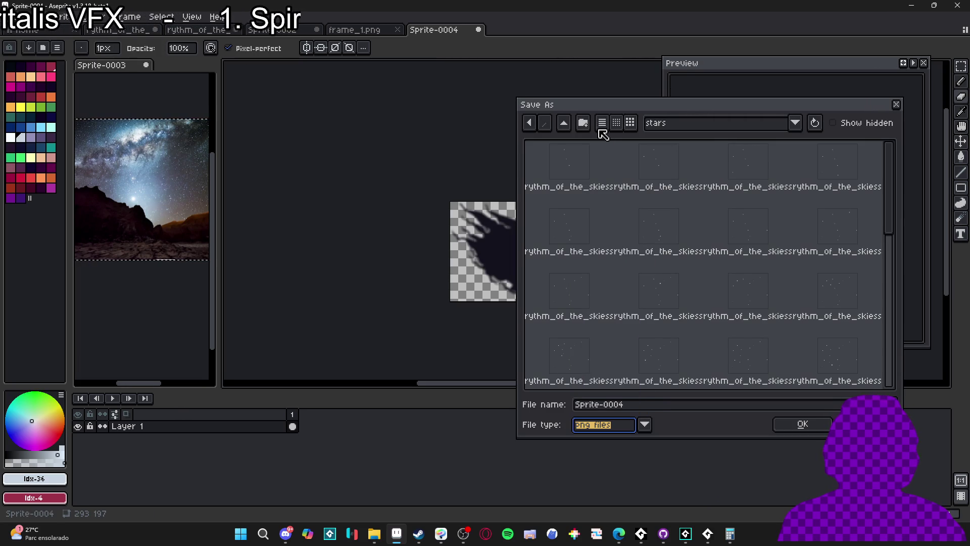
left_click(569, 126)
left_click(631, 403)
type("spr_nebulo")
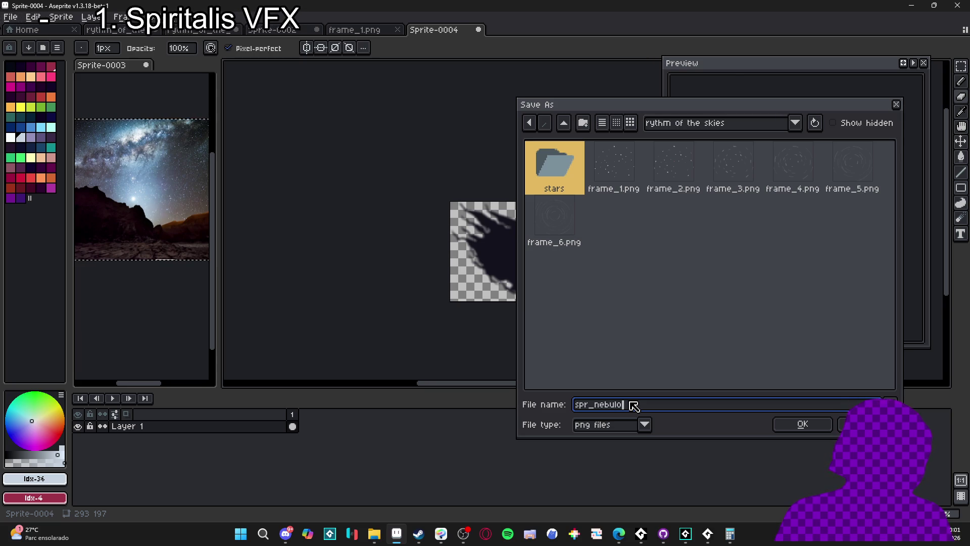
type("us")
key("Return")
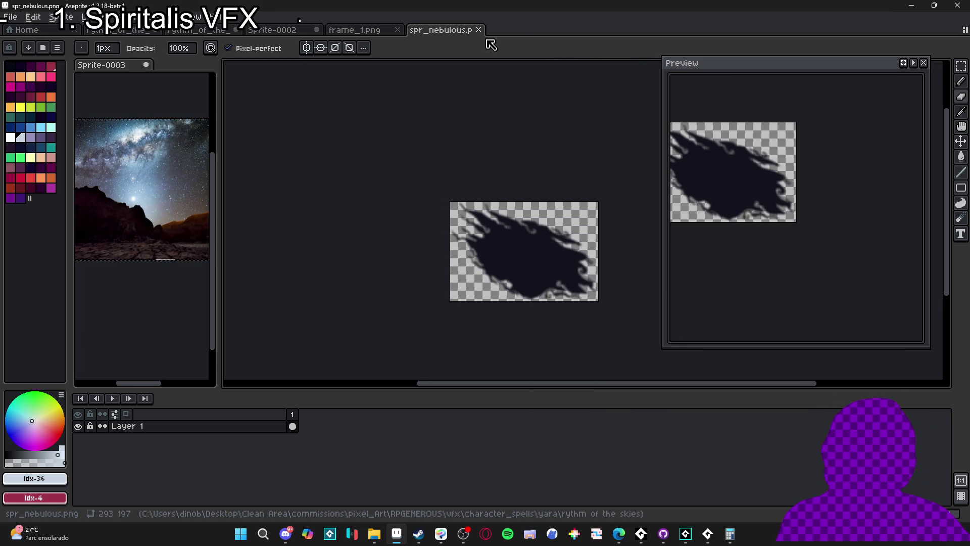
left_click(478, 29)
left_click(273, 29)
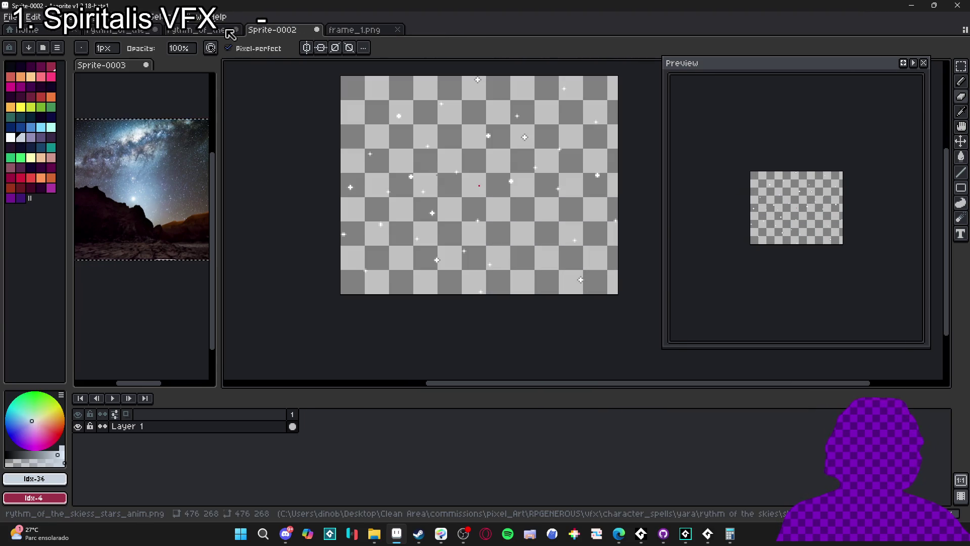
Return to rythm_of_the_skiess_stars_anim.png, toggle Layer 1, and narrow the Preview panel
left_click(233, 33)
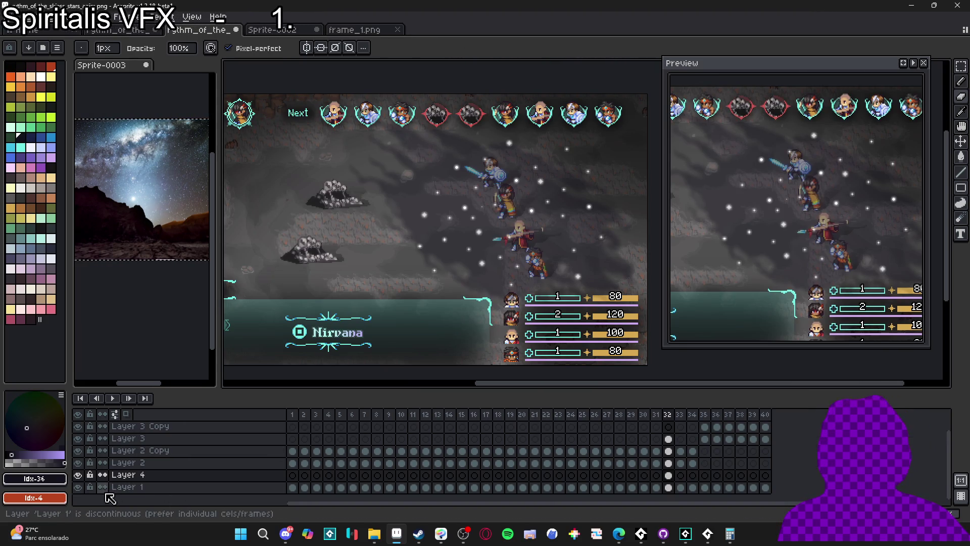
left_click(77, 487)
left_click(78, 487)
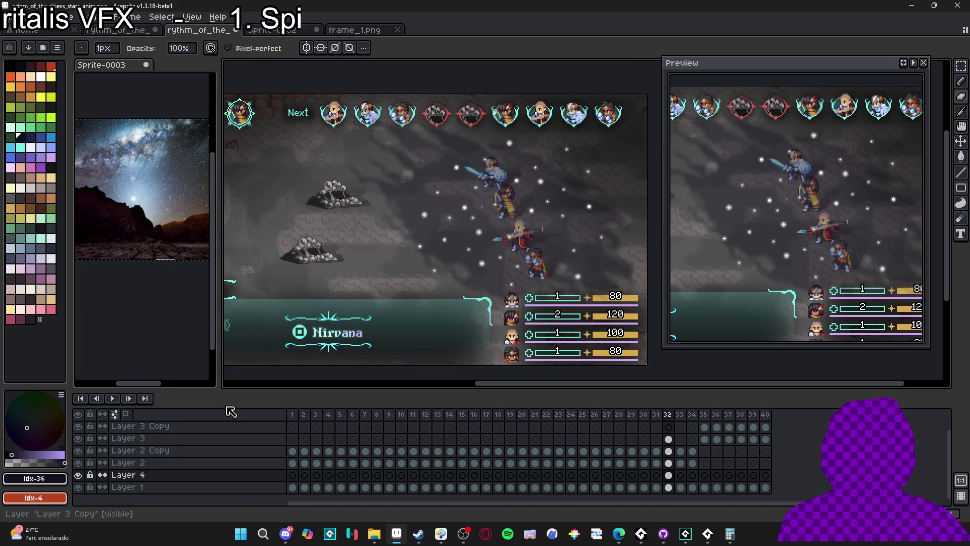
left_click_drag(339, 284, 360, 288)
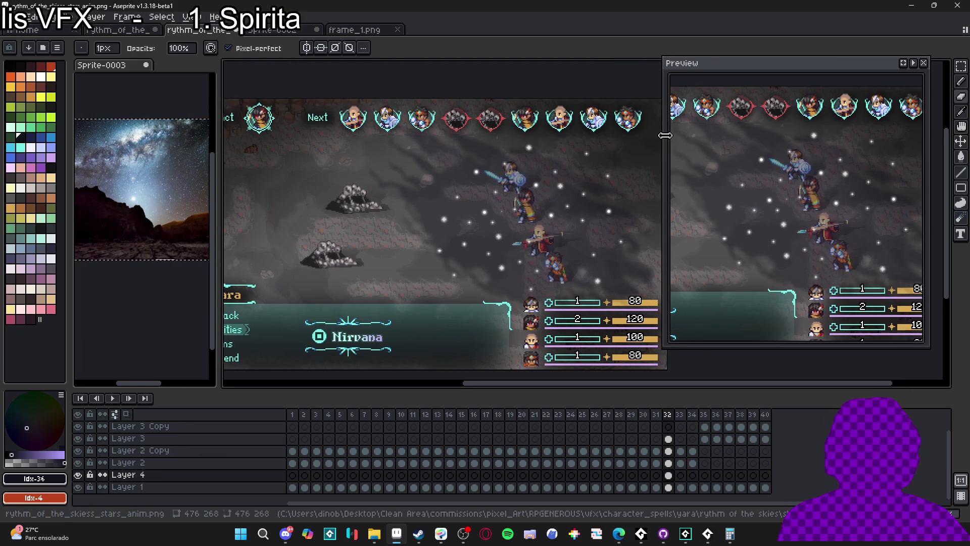
left_click_drag(665, 135, 750, 136)
left_click_drag(444, 212, 511, 212)
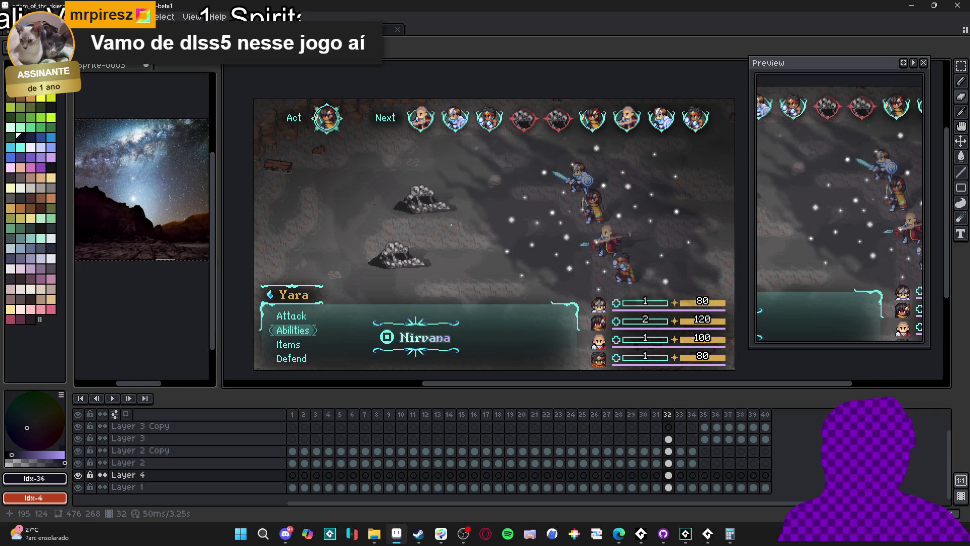
Step through frames 29, 27, the last and frame 1, ending on Layer 1 at frame 9
left_click(631, 414)
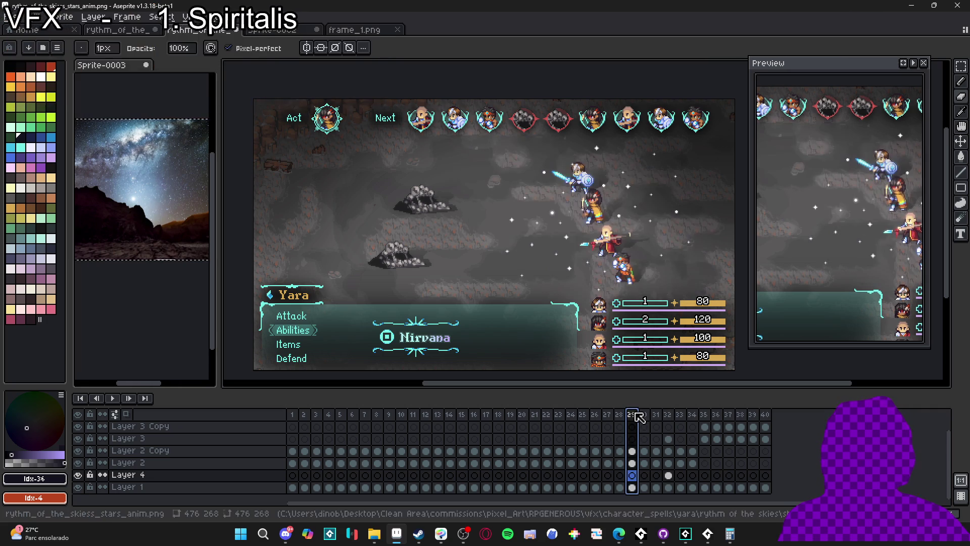
key("ctrl+z")
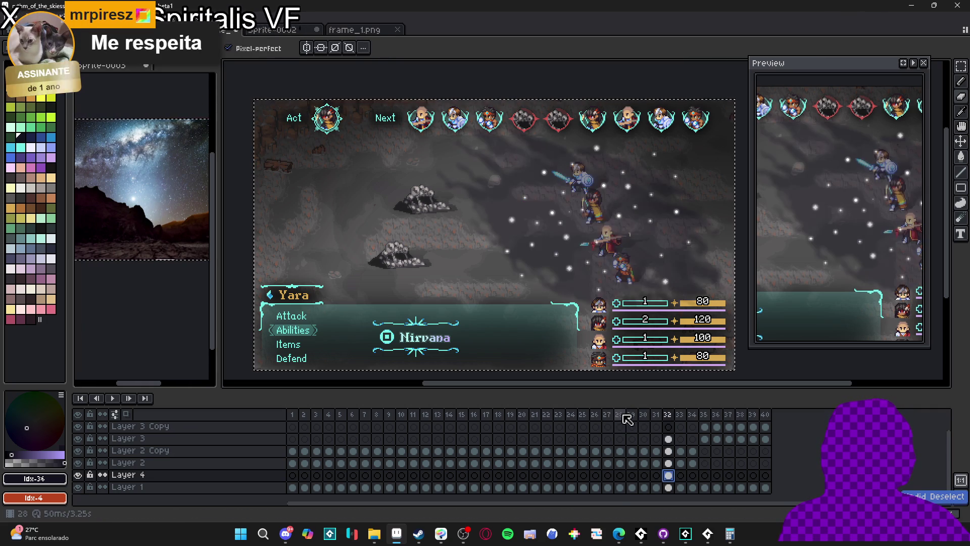
key("Left")
key("Left")
key("Left")
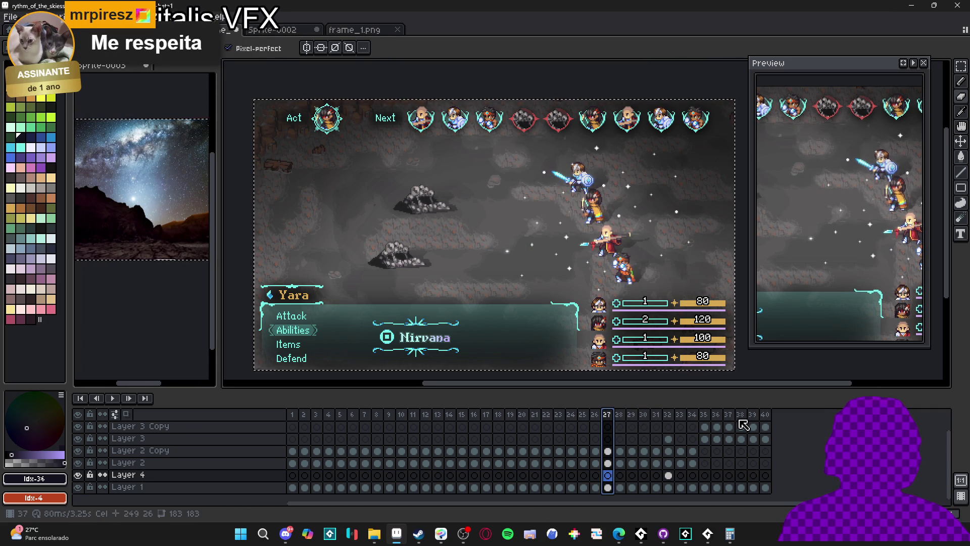
left_click(764, 415)
left_click(293, 416)
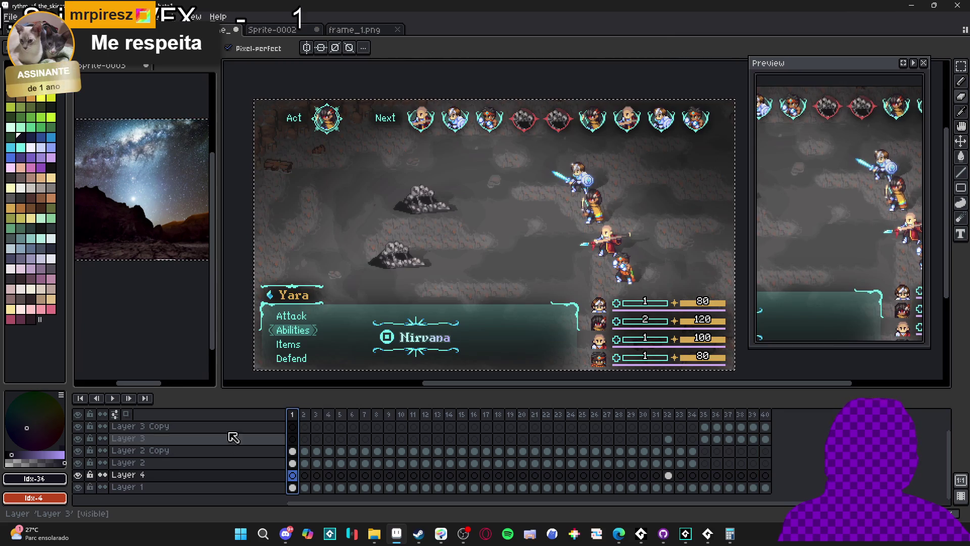
key("Down")
key("Right")
key("Right")
key("Right")
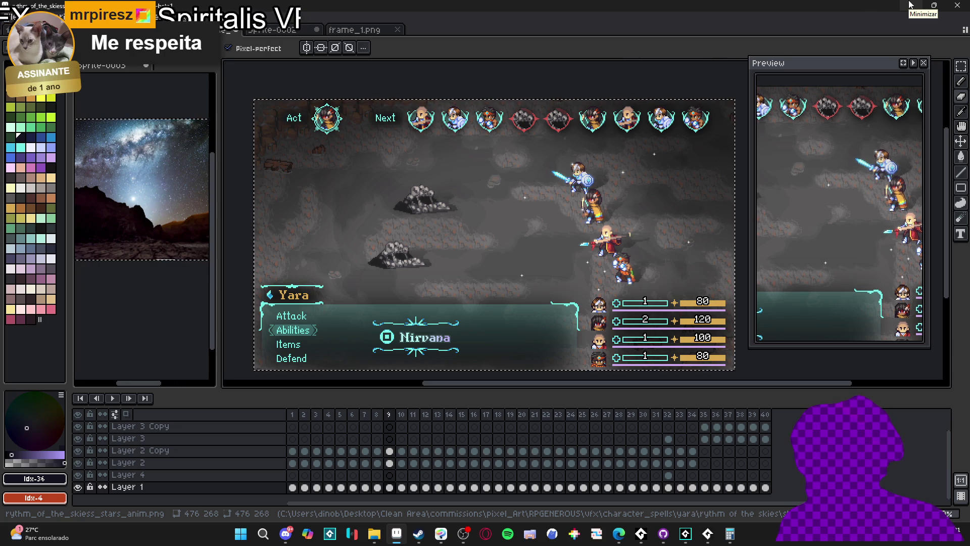
Duplicate sqn_bat_ability_1_aqua_sphere_front as sqn_bat_ability_1_rythm_of_the_skies_front and open it in GameMaker
mouse_move(457, 543)
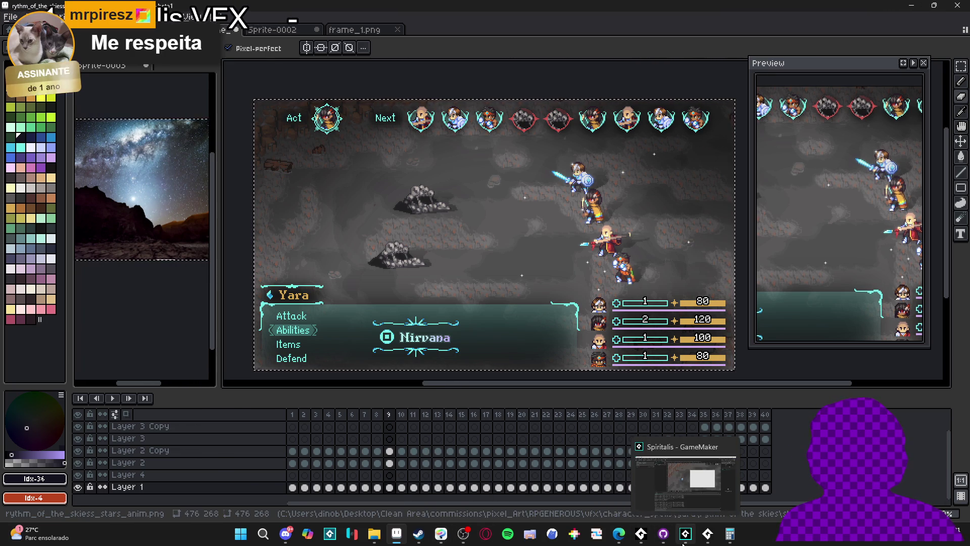
left_click(687, 540)
left_click(866, 49)
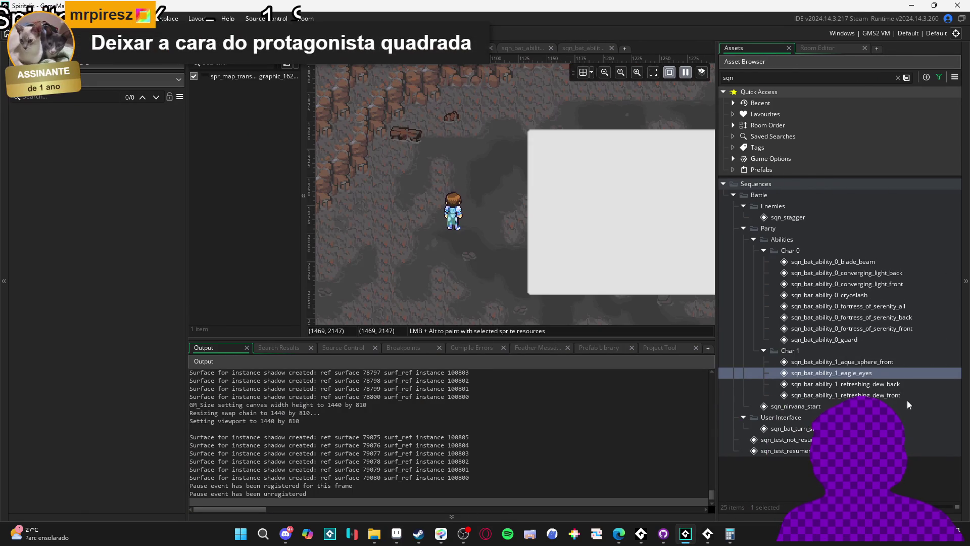
left_click(882, 361)
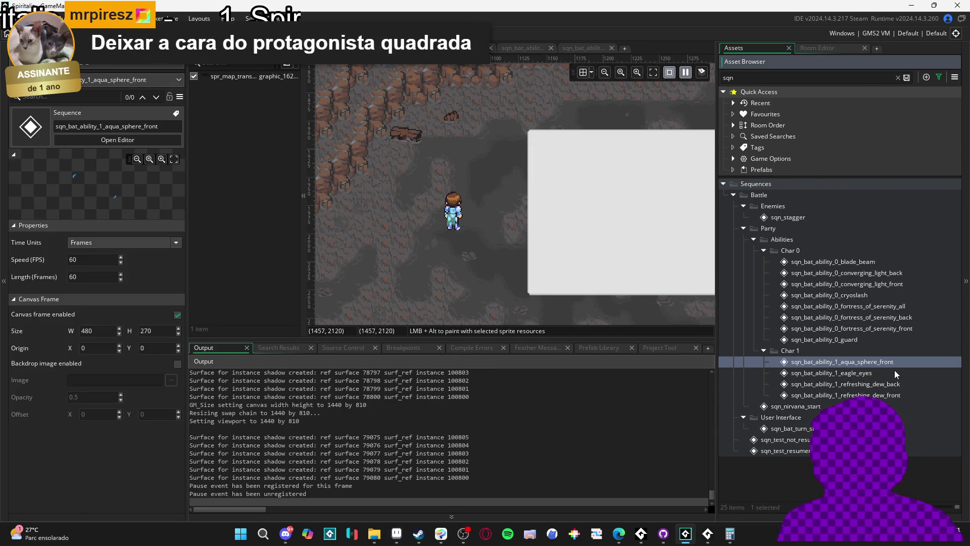
key("ctrl+d")
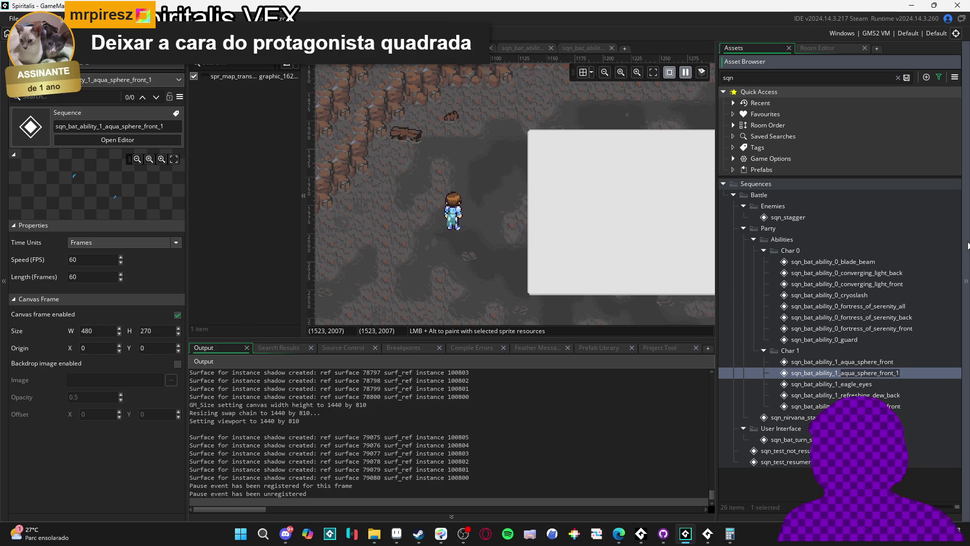
type("m_of_the")
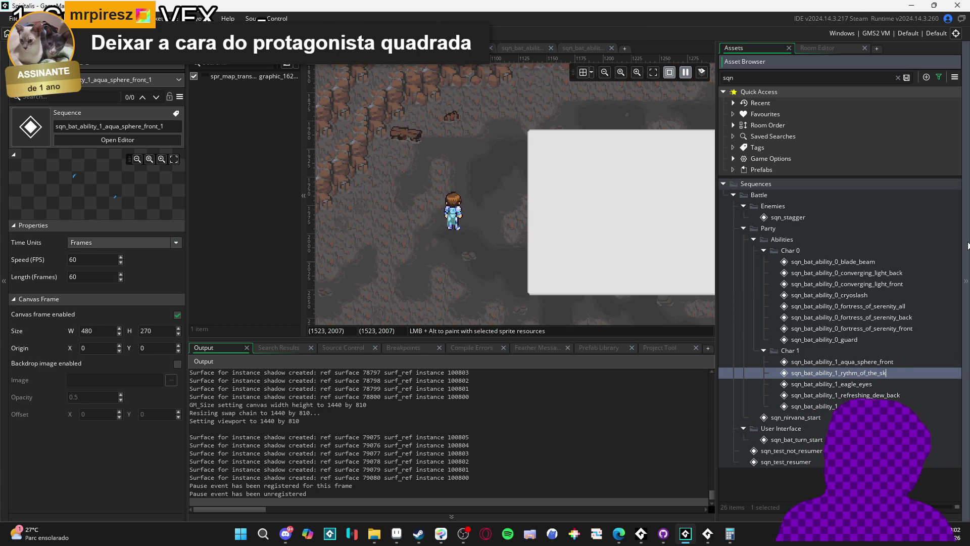
type("_skies_front")
key("Return")
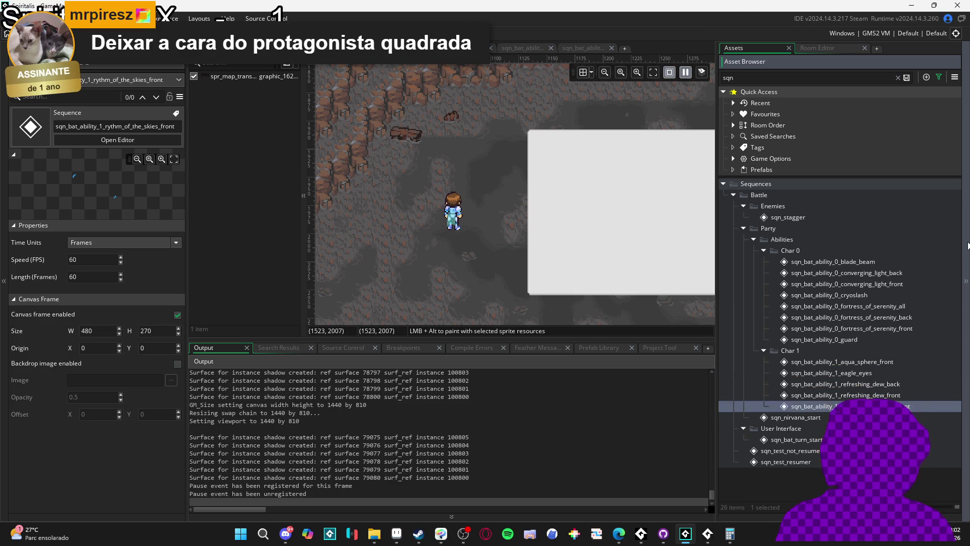
double_click(894, 407)
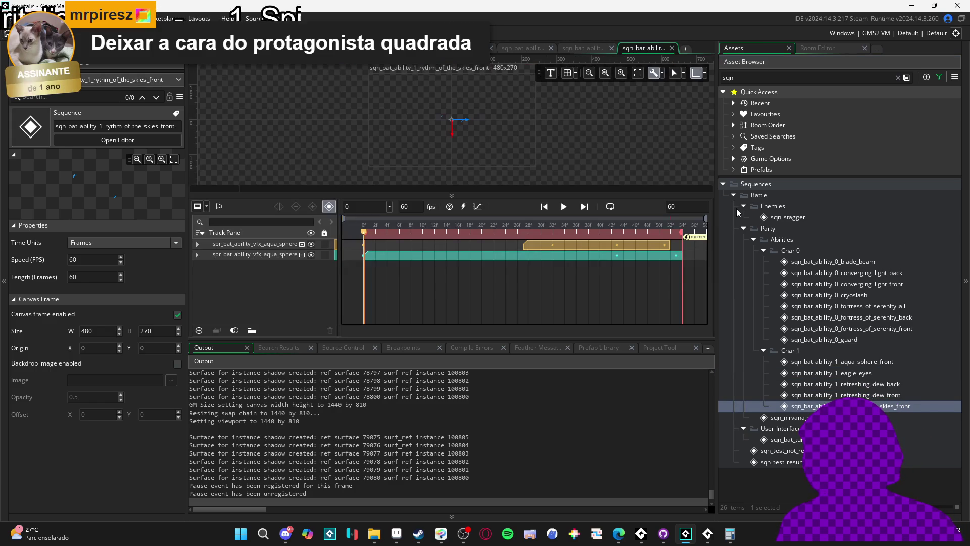
Resize the workspace panels to enlarge the sequence canvas and timeline
left_click_drag(607, 338, 601, 440)
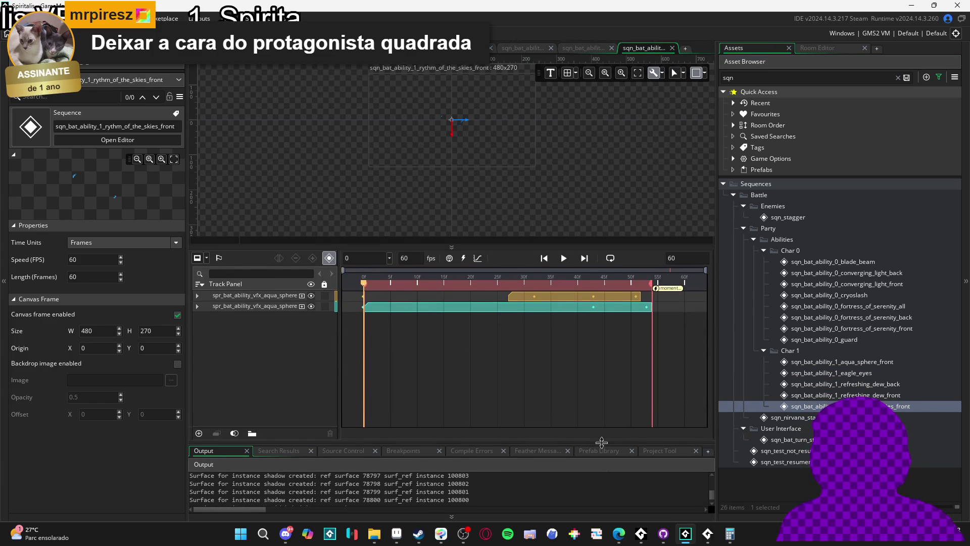
mouse_move(717, 424)
left_mouse_down()
mouse_move(831, 435)
mouse_move(802, 437)
left_mouse_up()
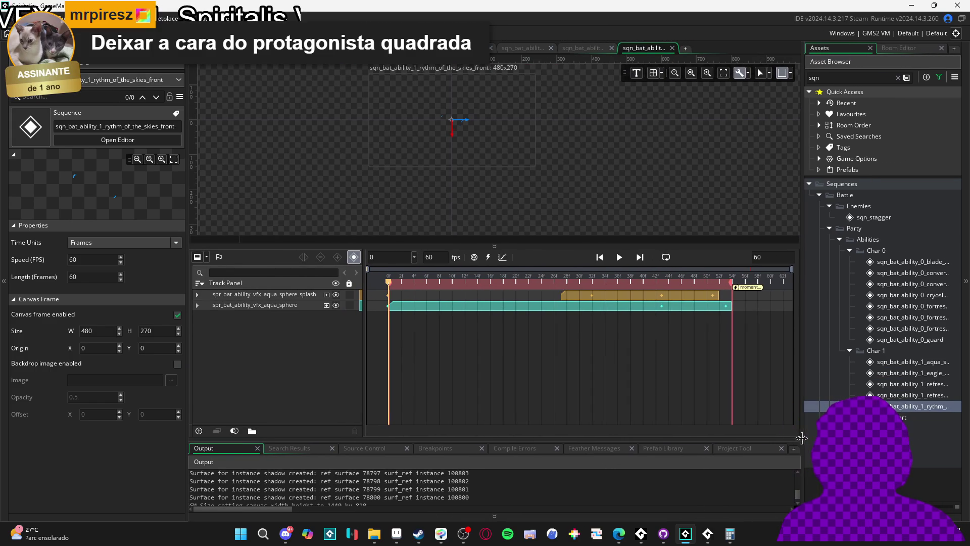
left_click_drag(188, 357, 101, 356)
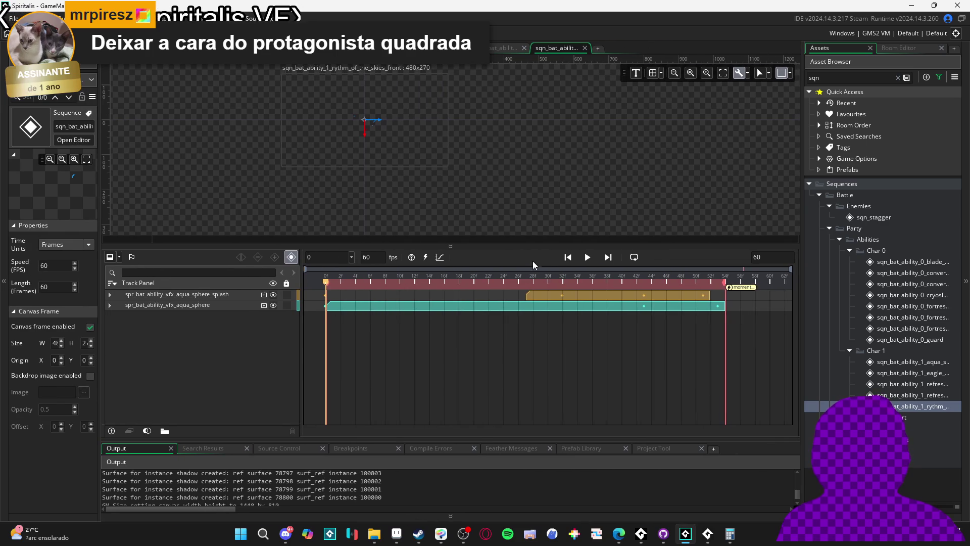
left_click_drag(538, 243, 516, 321)
scroll(628, 282, "up", 2)
scroll(461, 208, "up", 2)
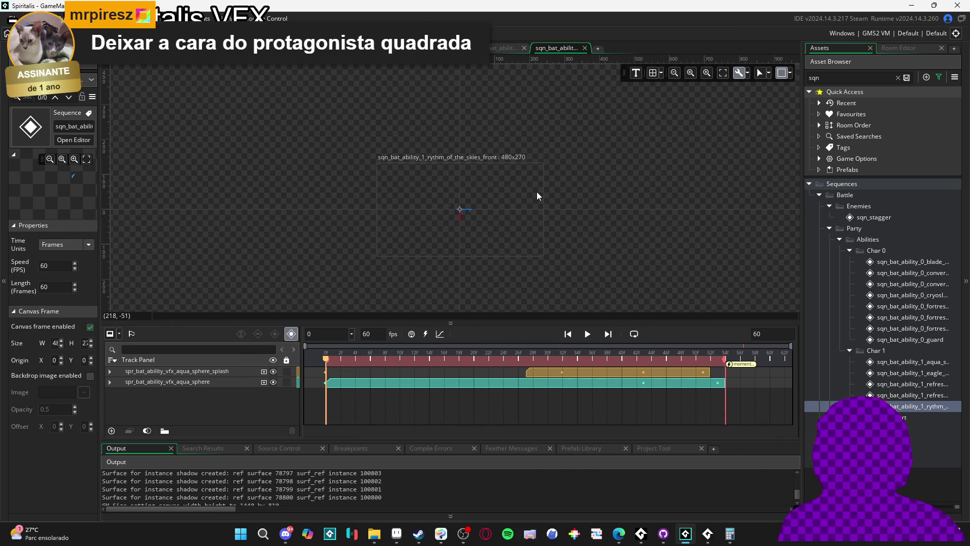
Clear the asset filter and expand the party Abilities > Char 1 sprite folder, collapsing the others
left_click(898, 80)
scroll(901, 303, "down", 10)
scroll(901, 329, "up", 5)
left_click(851, 213)
left_click(851, 235)
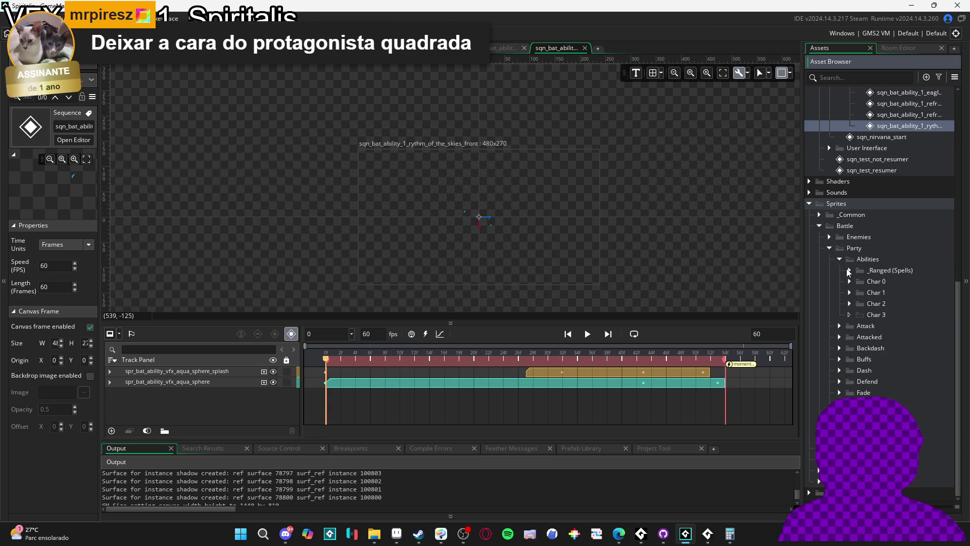
left_click(839, 260)
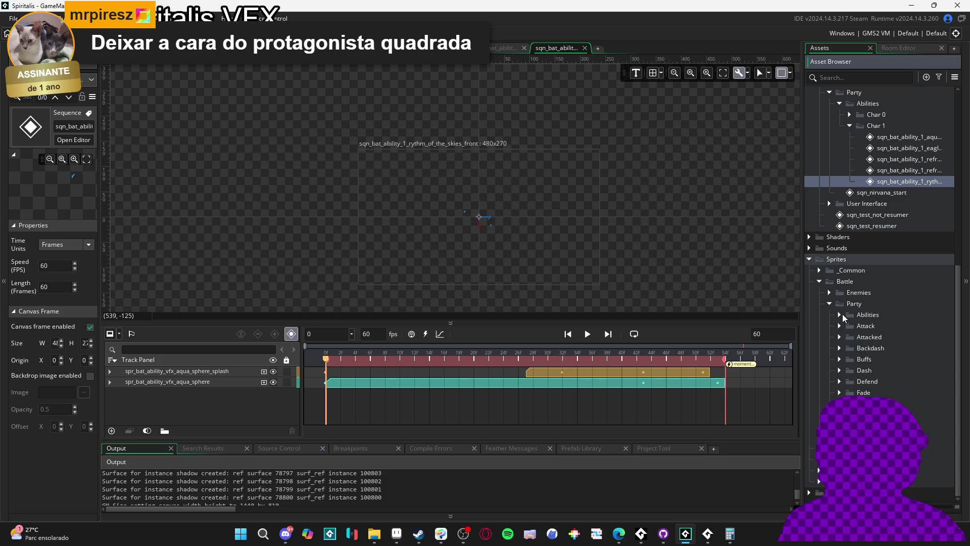
left_click(840, 315)
left_click(850, 349)
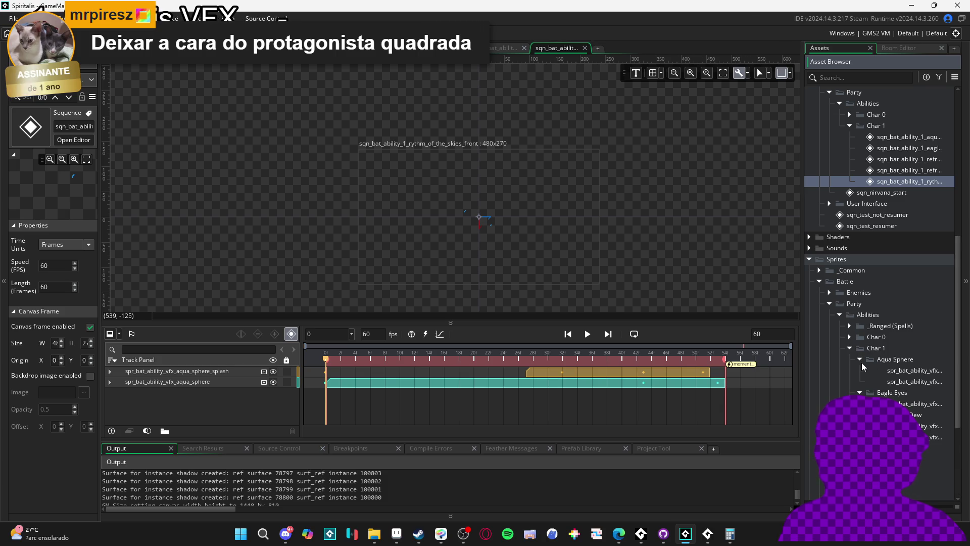
left_click(862, 359)
left_click(862, 370)
left_click(861, 382)
Create a 'Rythm of the Skies' group under Char 1 and add a new sprite in it
right_click(877, 349)
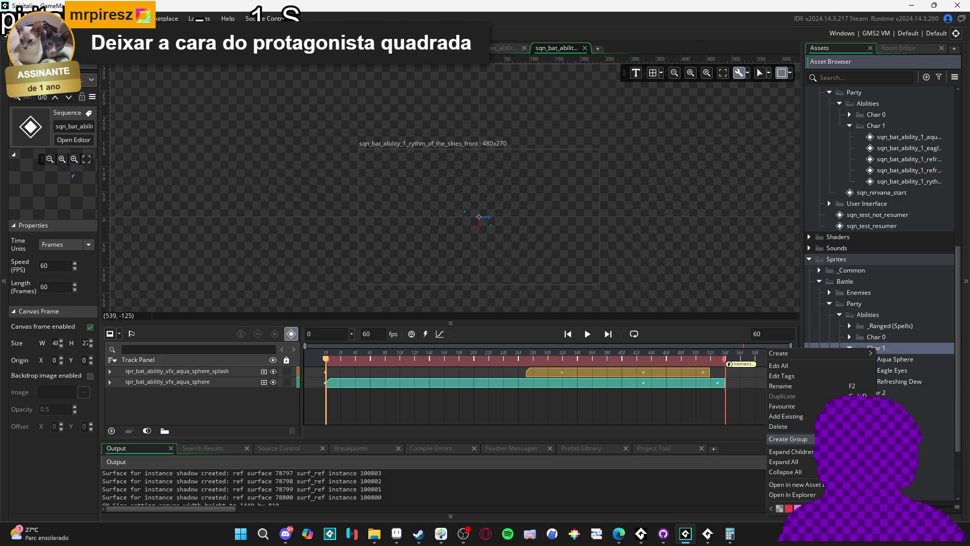
left_click(783, 439)
type("yt")
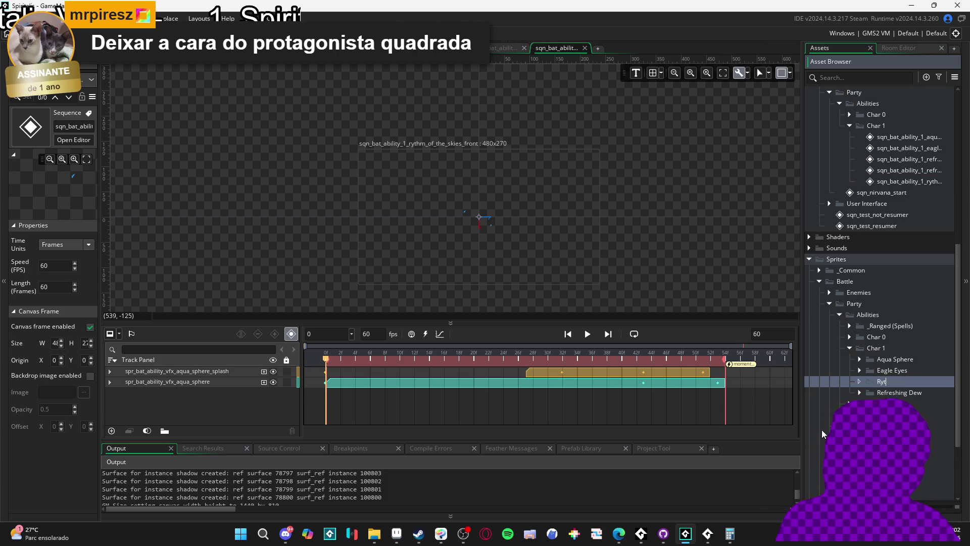
type("hm of th")
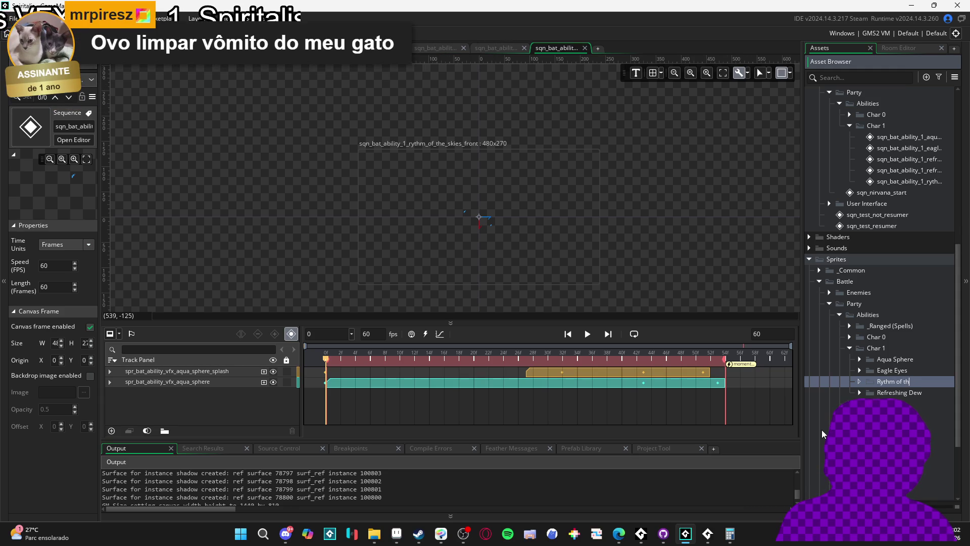
type("e Skies")
key("Return")
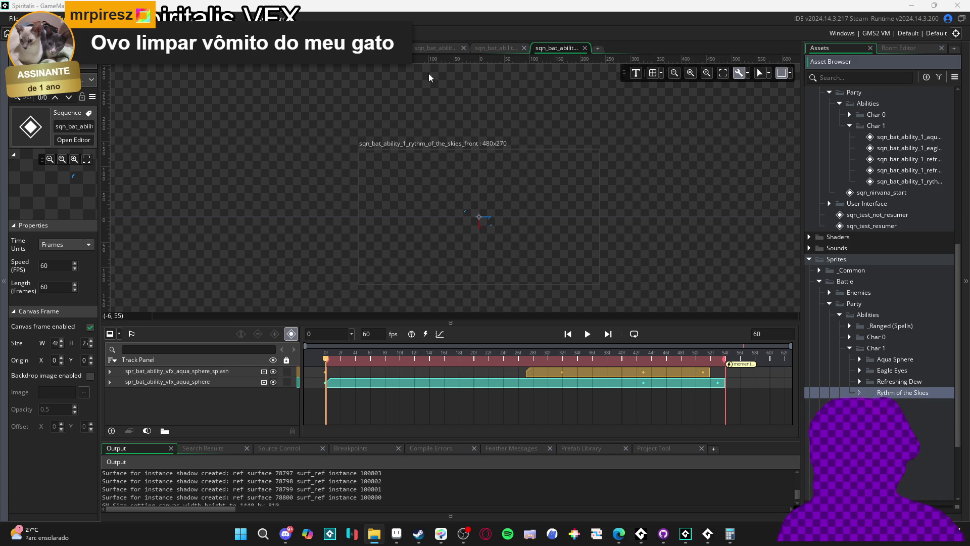
right_click(906, 393)
left_click(859, 272)
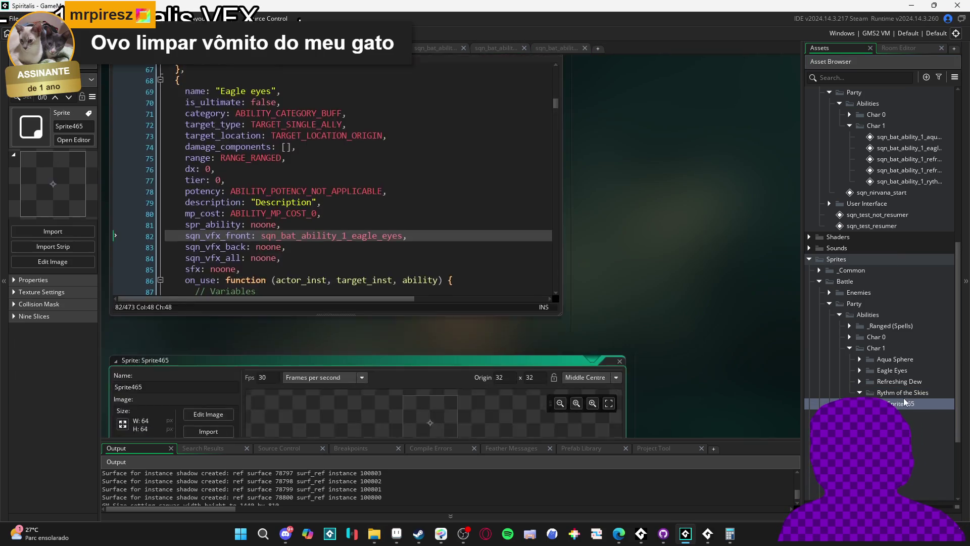
Name the new sprite spr_bar_ability_vfx_rythm_of_the_skies_stars
type("spr_")
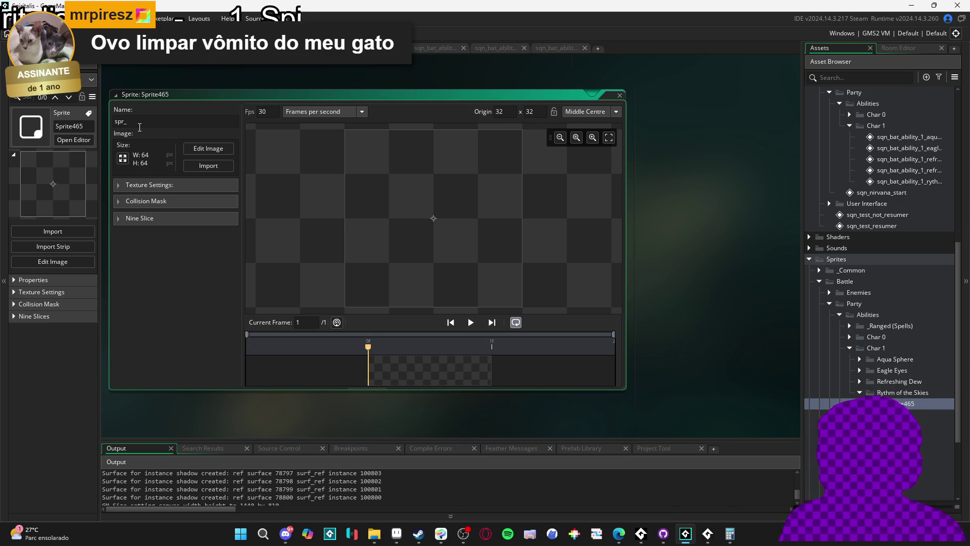
left_click(859, 381)
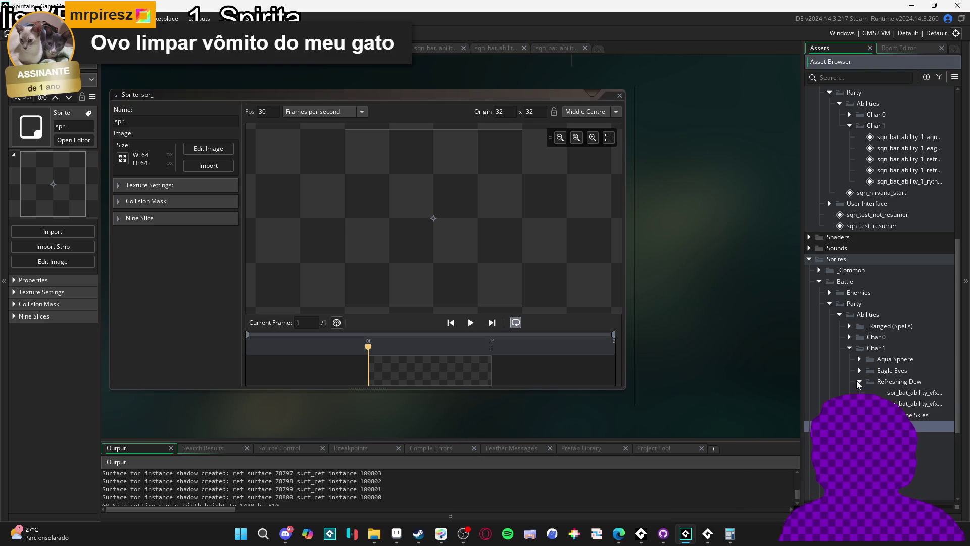
left_click_drag(802, 391, 665, 391)
left_click(154, 122)
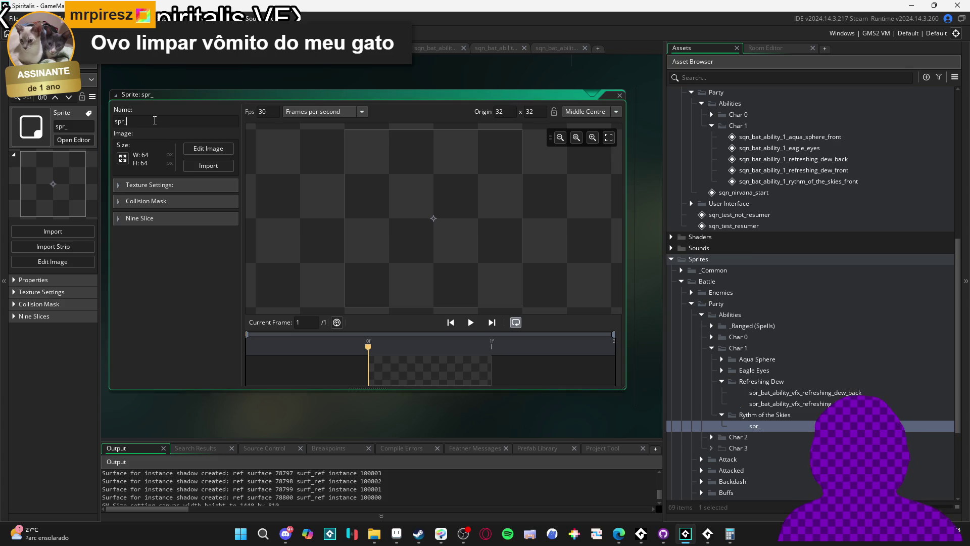
type("bar_ability_vfx_")
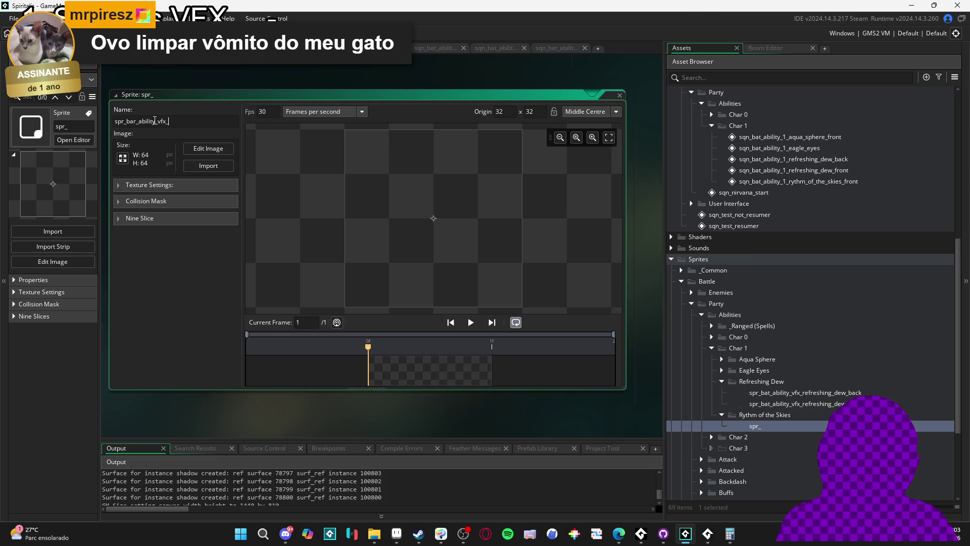
key("BackSpace")
key("BackSpace")
type("yrt")
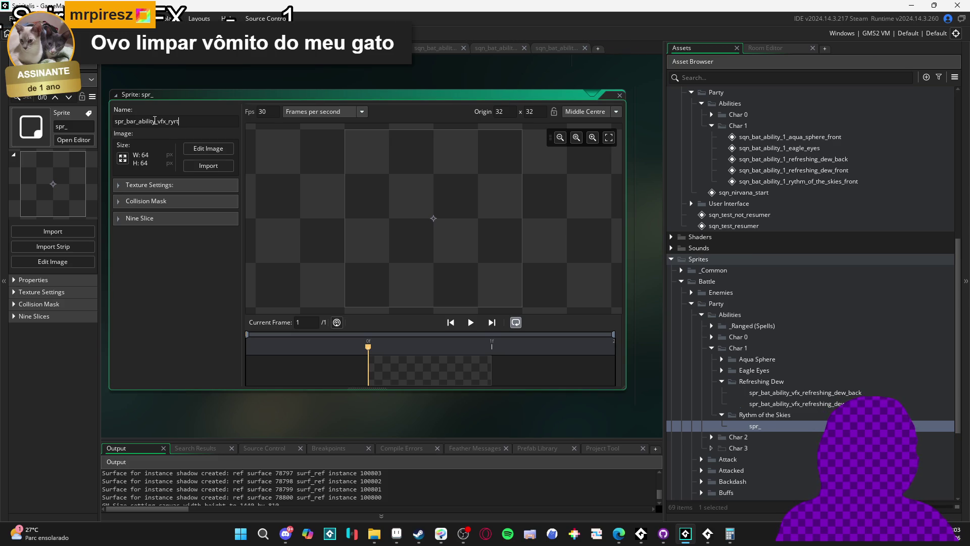
key("BackSpace")
key("BackSpace")
type("thm_of_the_skie")
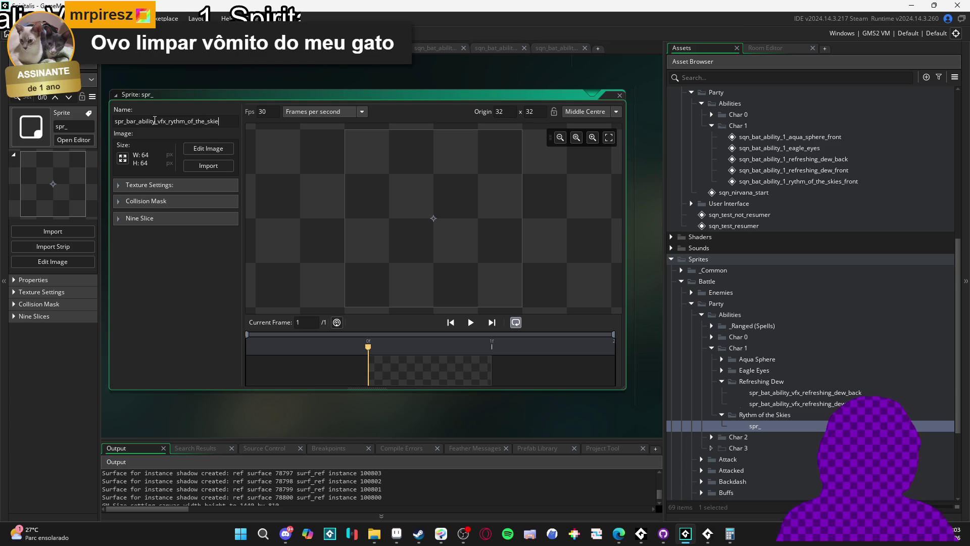
type("tars")
key("Return")
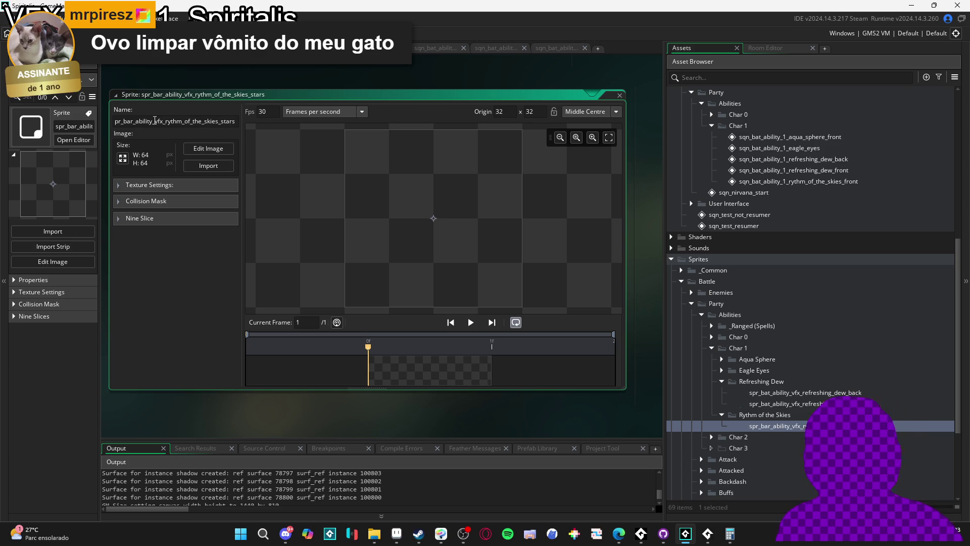
Select stars frames anim1–anim40 from the pasted folder path for import, then check them in Aseprite
left_click(230, 161)
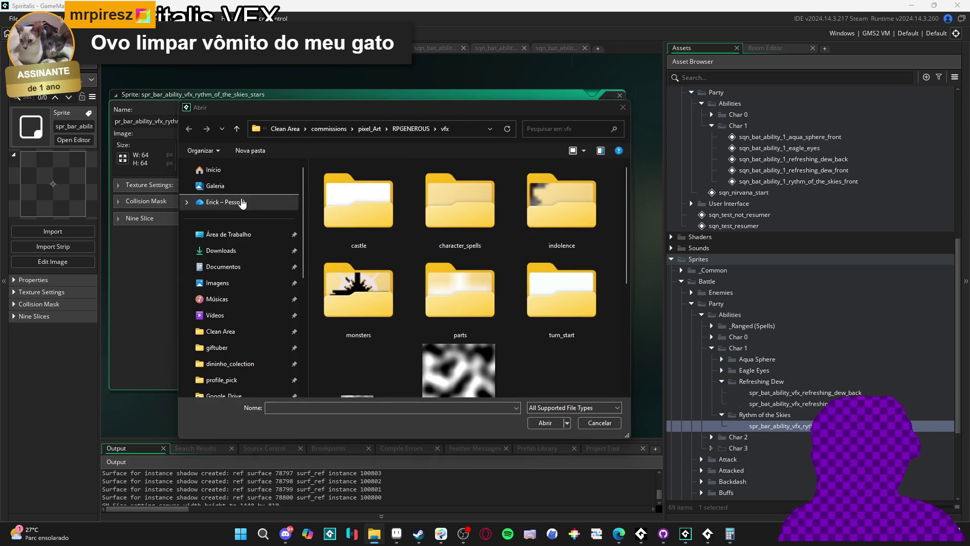
left_click(475, 129)
key("ctrl+v")
key("Return")
left_click(345, 220)
scroll(606, 353, "down", 10)
left_click(603, 365, "shift")
scroll(601, 360, "up", 5)
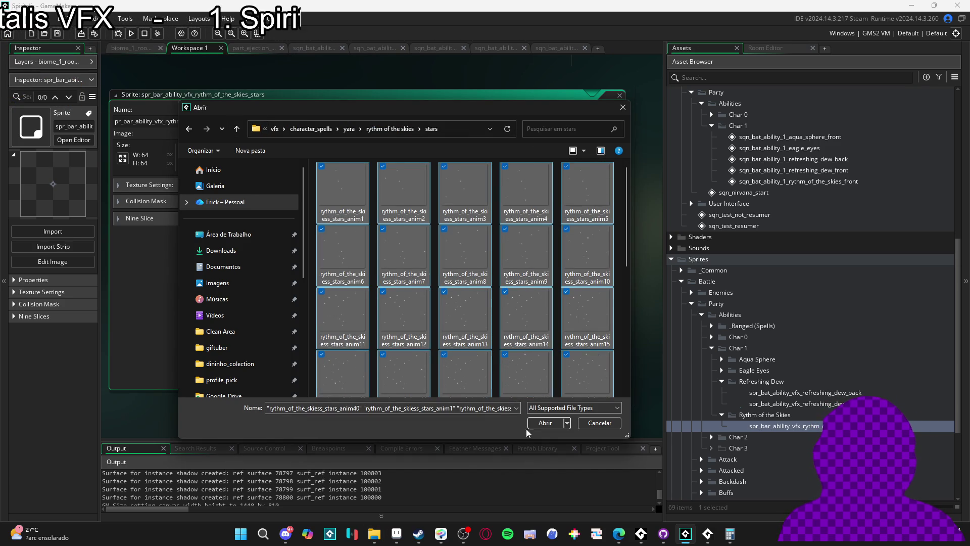
mouse_move(390, 543)
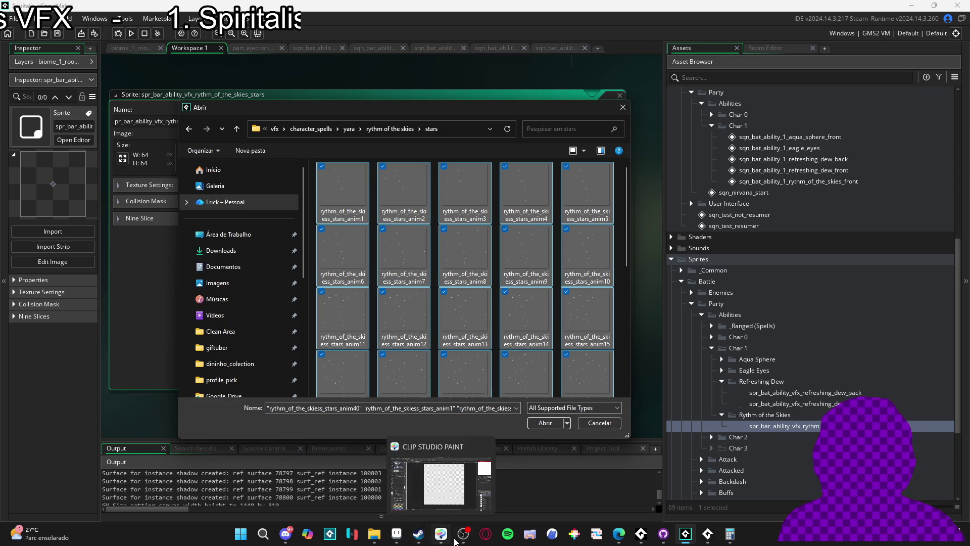
left_click(451, 490)
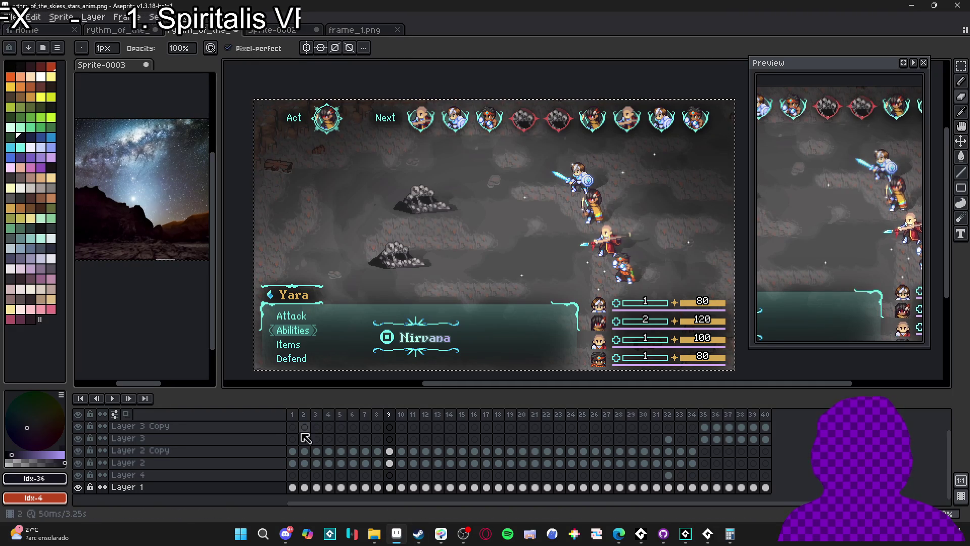
left_click(295, 417)
left_click(306, 420)
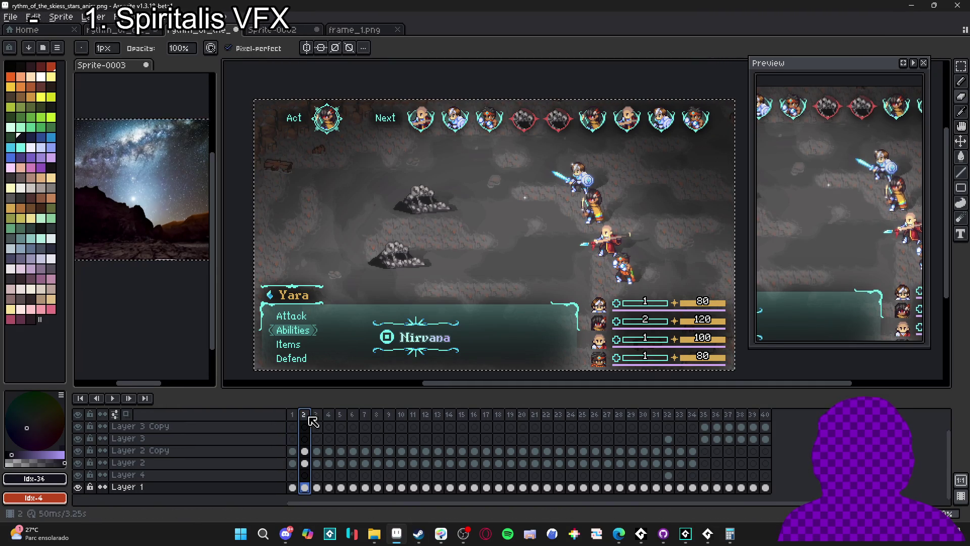
left_click(293, 416)
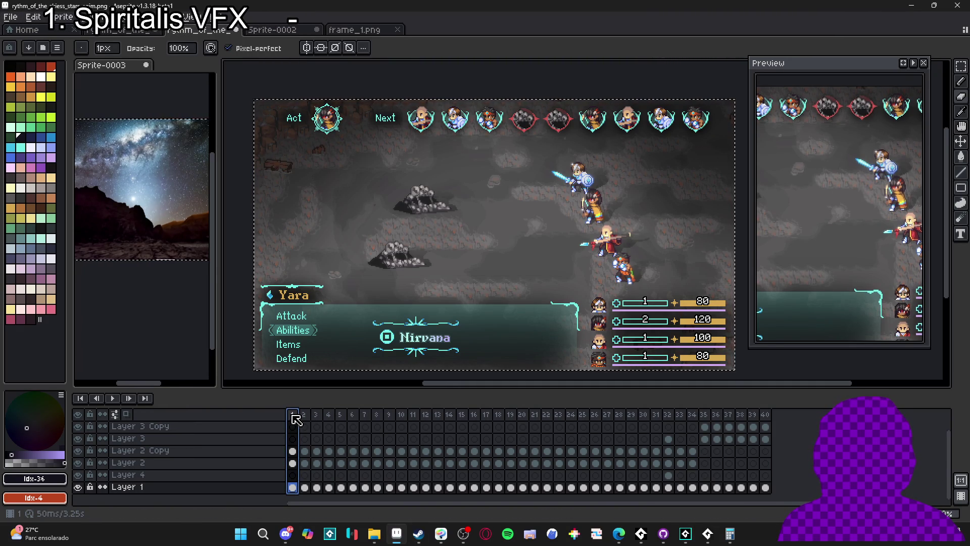
left_click(79, 487)
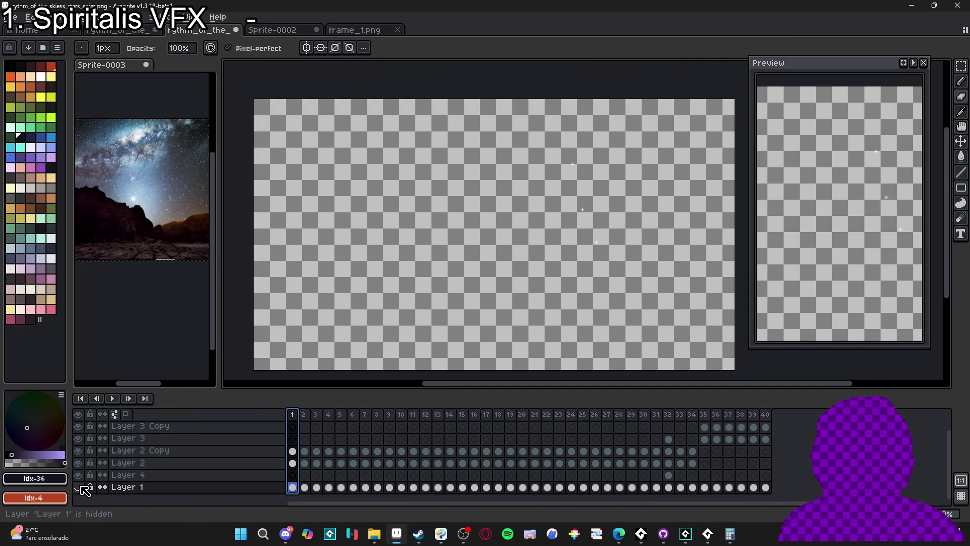
scroll(591, 228, "up", 2)
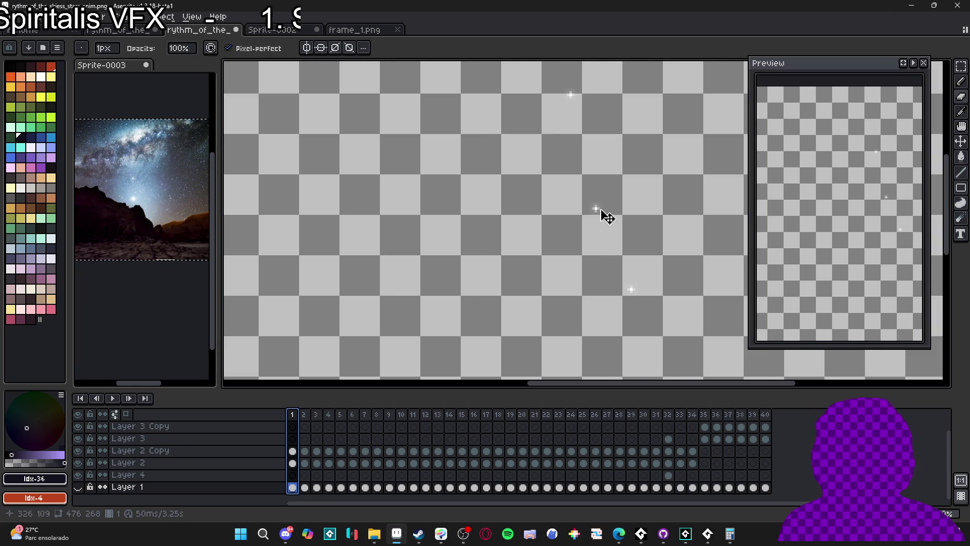
left_click(598, 212, "ctrl")
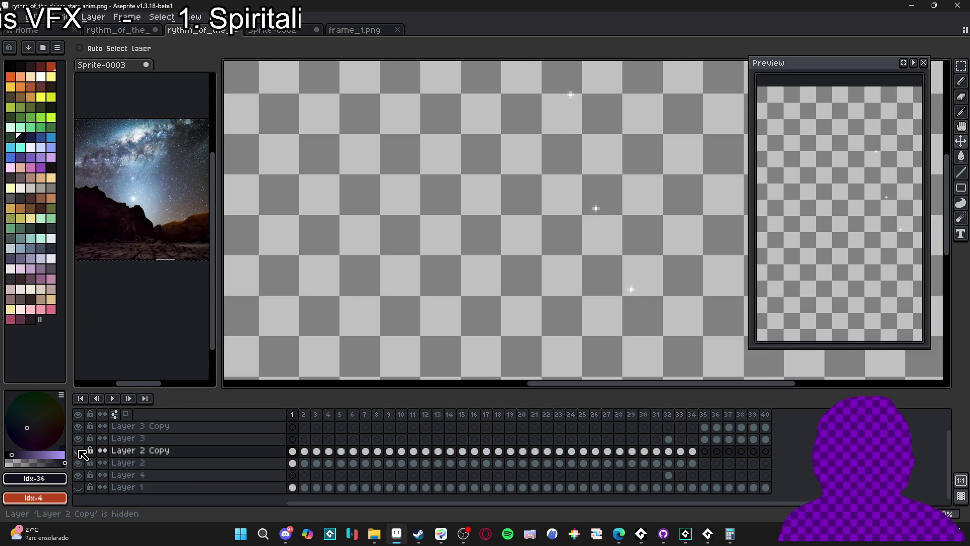
left_click(78, 486)
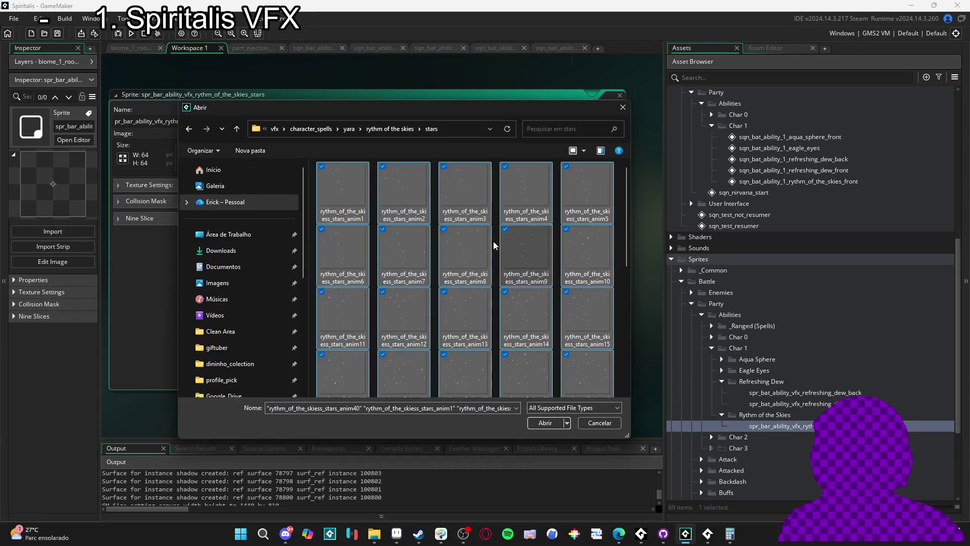
Import the forty star frames and preview the animation
left_click(544, 422)
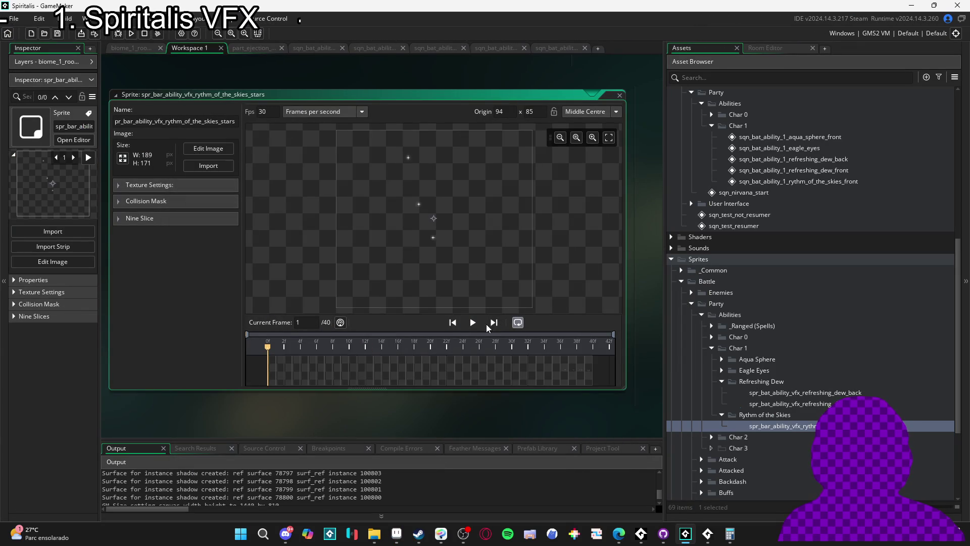
left_click(472, 322)
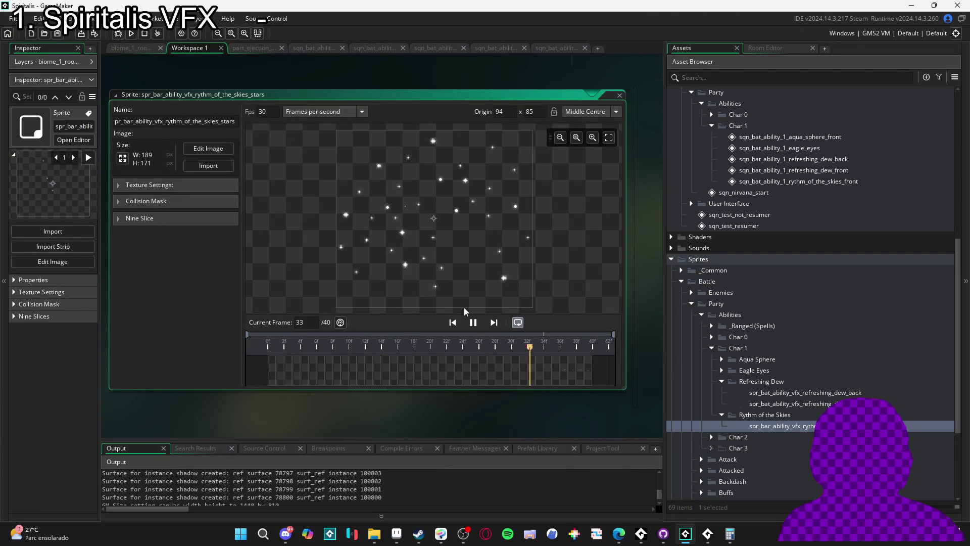
key("space")
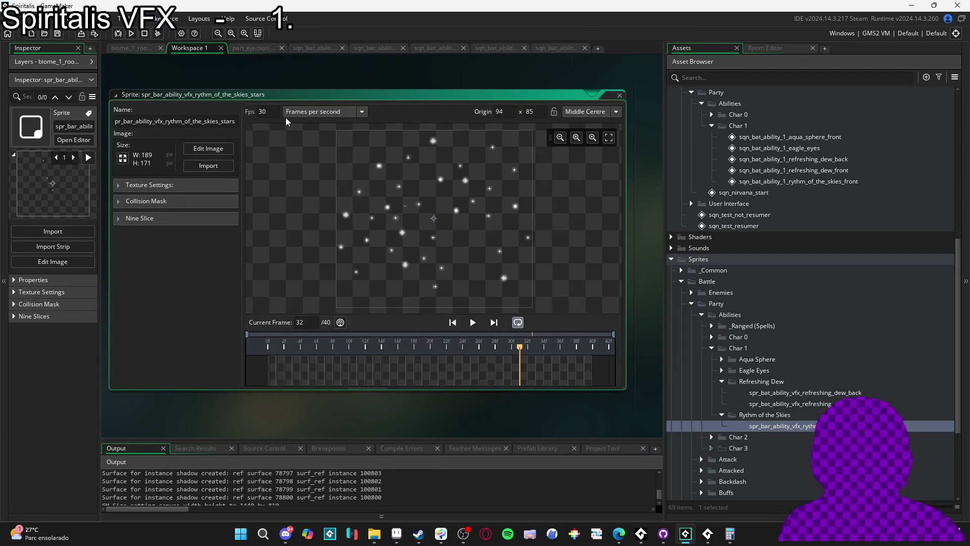
Set the stars sprite to 20 fps, then select an aqua-sphere track in the front sequence
left_click(272, 113)
type("1")
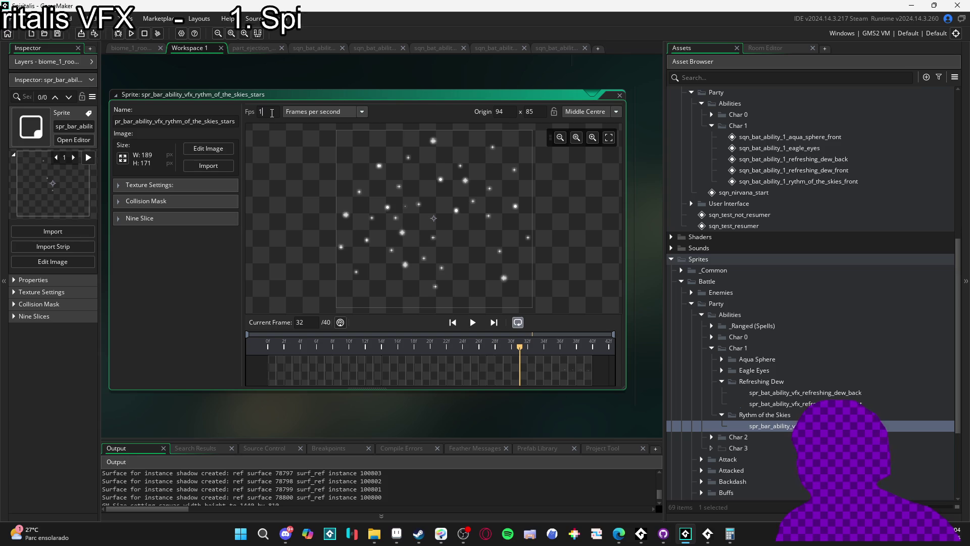
key("BackSpace")
type("25")
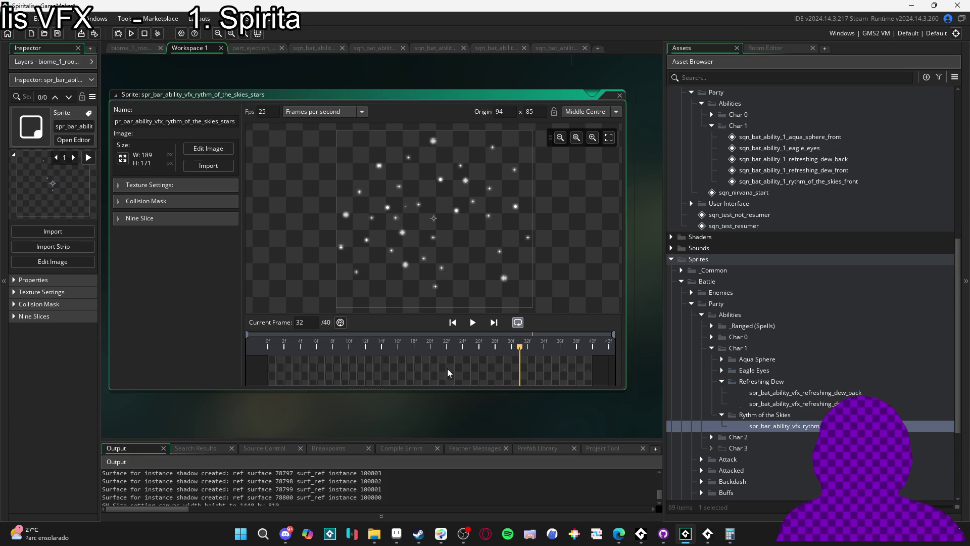
left_click(473, 322)
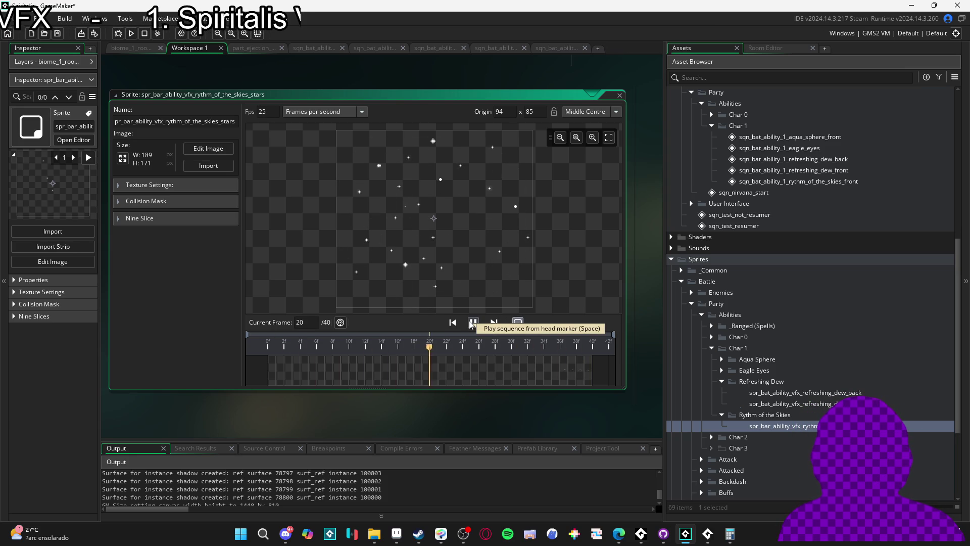
double_click(271, 112)
type("20")
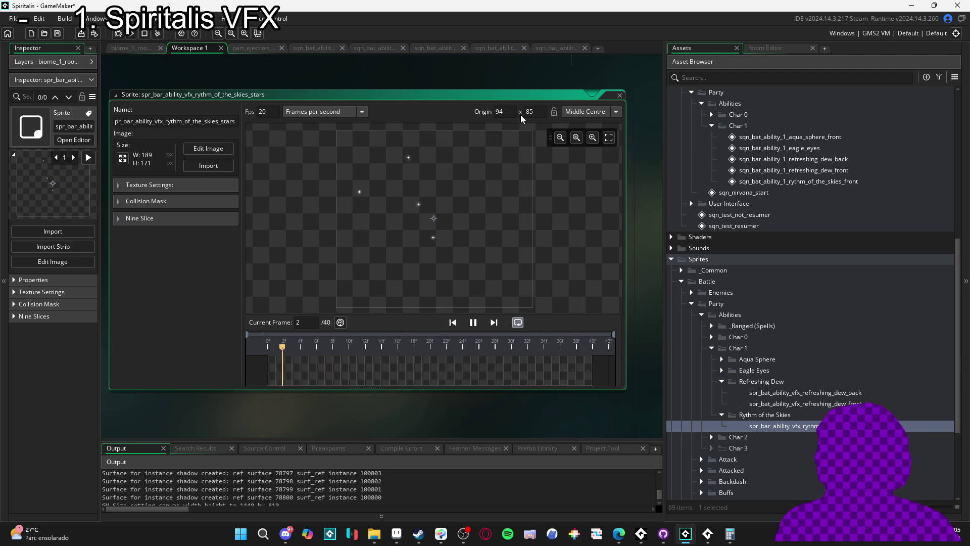
left_click(546, 49)
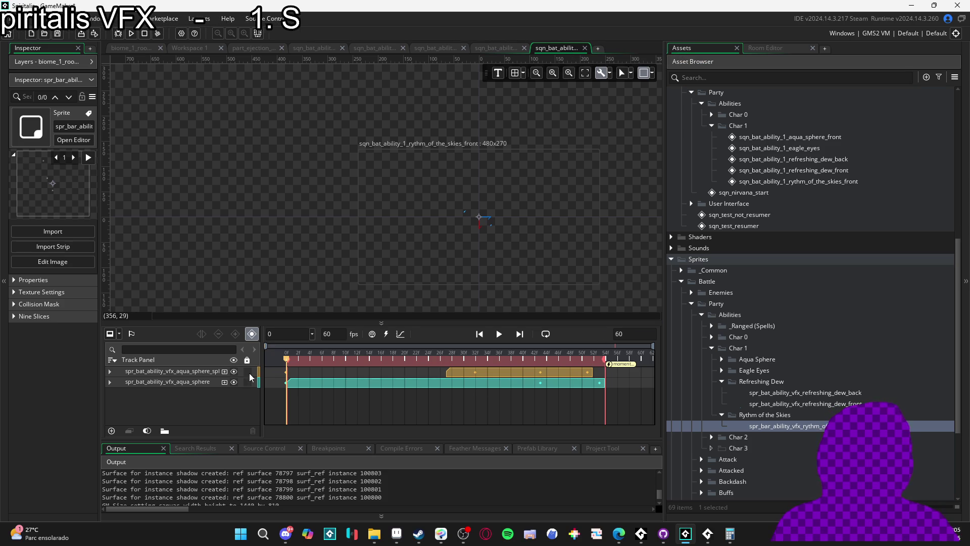
left_click(206, 378)
Delete both aqua-sphere tracks and place the stars sprite on the canvas
key("Delete")
left_click(207, 372)
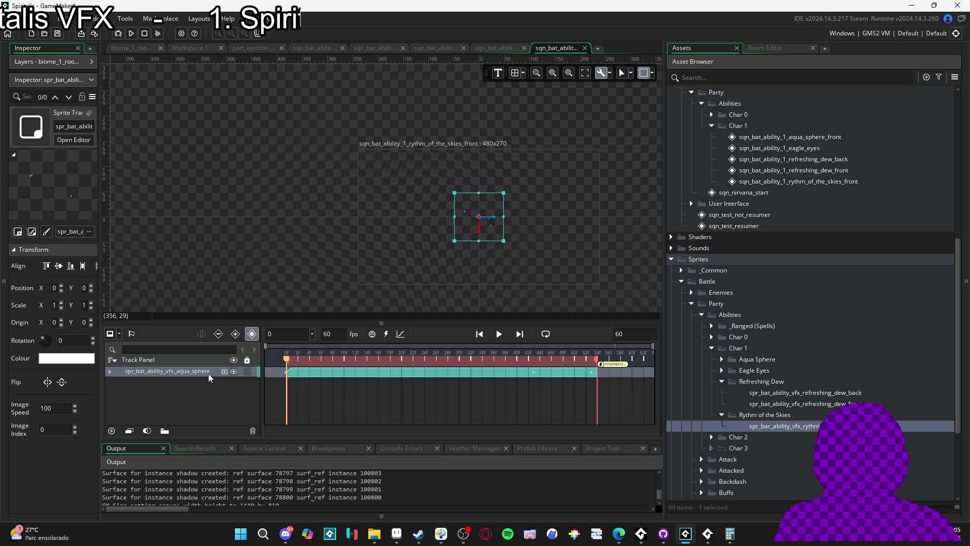
key("Delete")
left_click_drag(818, 427, 479, 218)
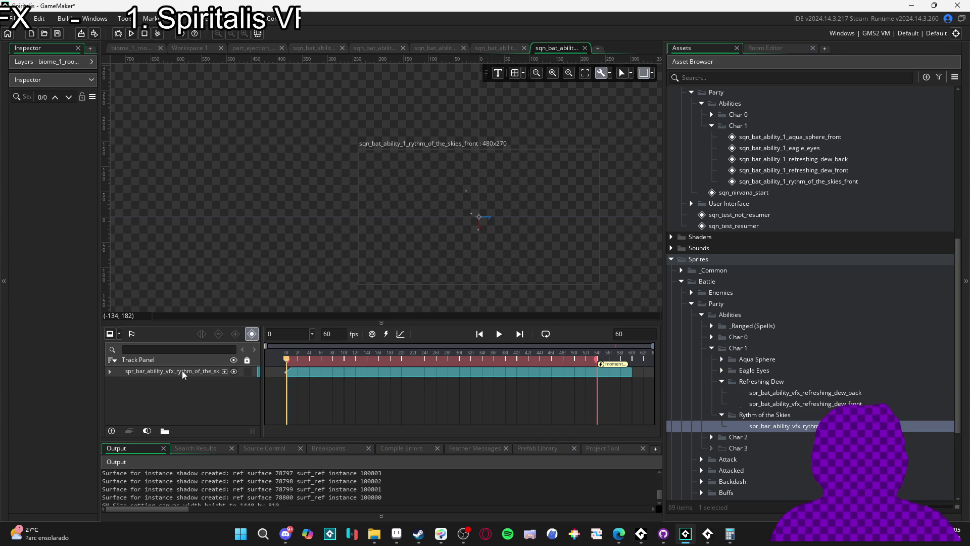
Check the stars track's transform options and preview the sequence from the start
left_click(110, 373)
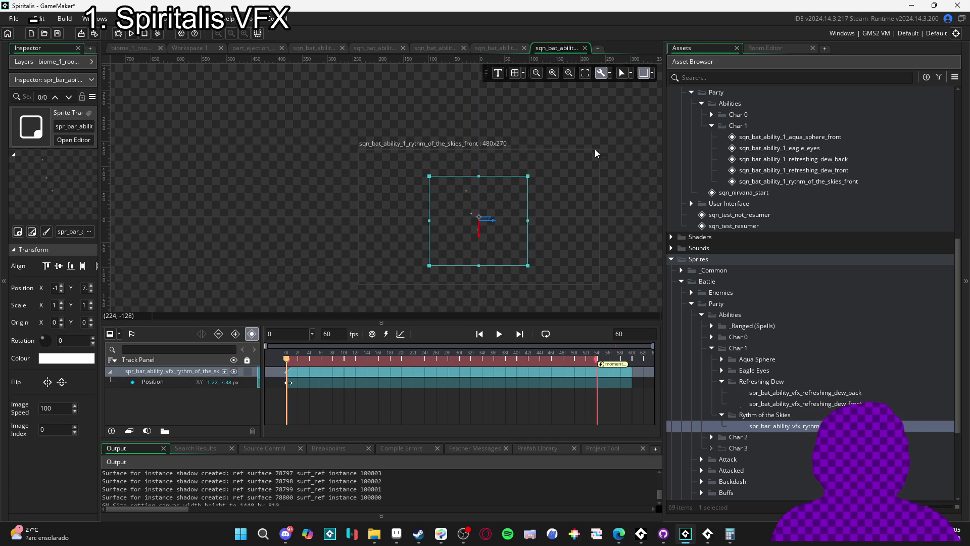
left_click(631, 76)
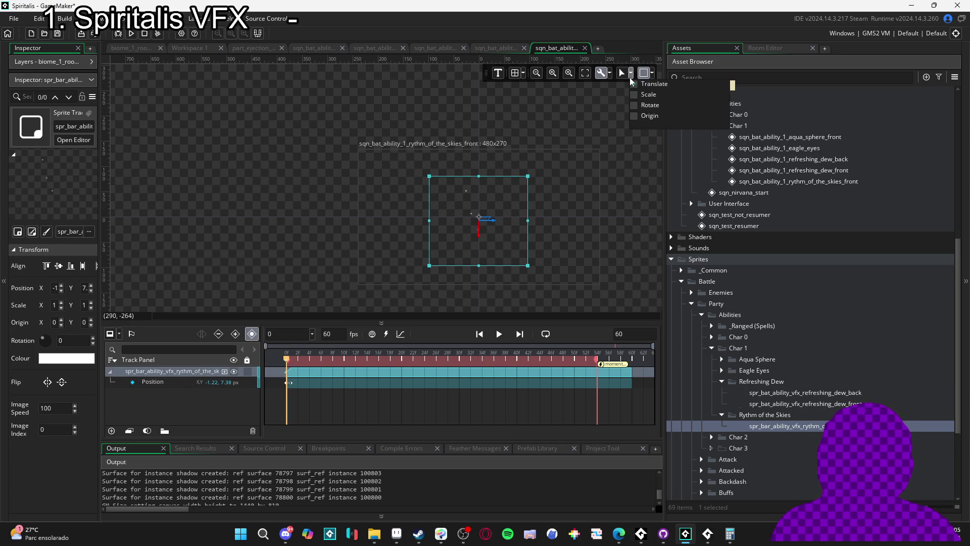
left_click(607, 106)
left_click(631, 77)
left_click(608, 100)
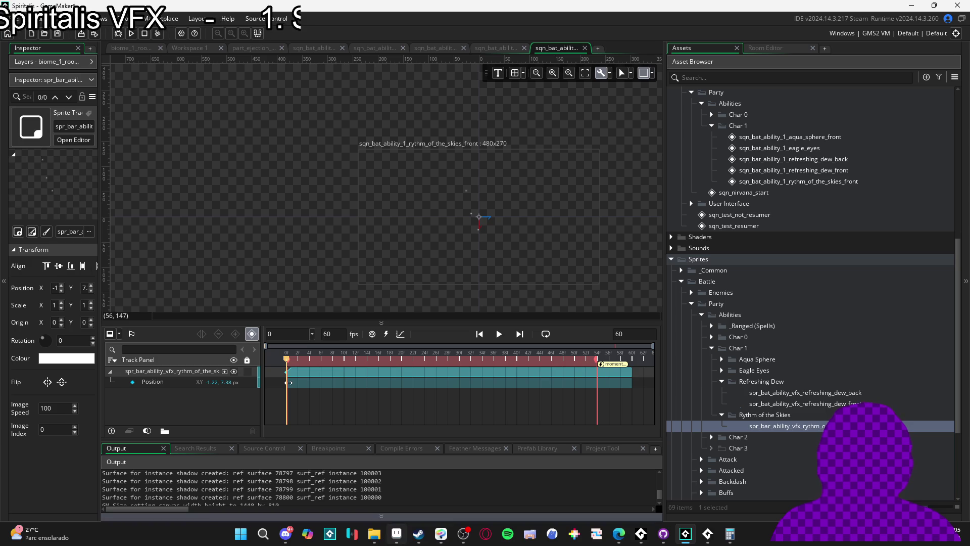
mouse_move(372, 537)
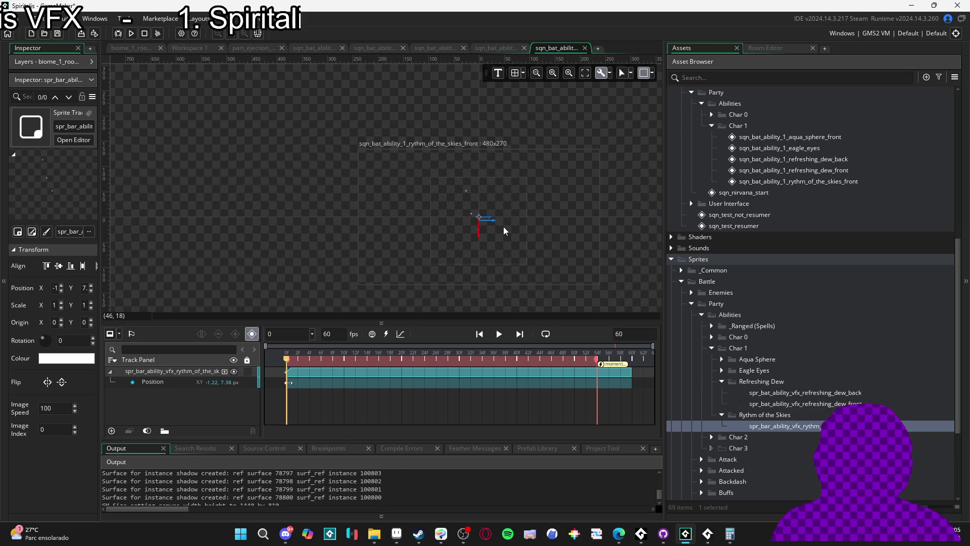
left_click(503, 228)
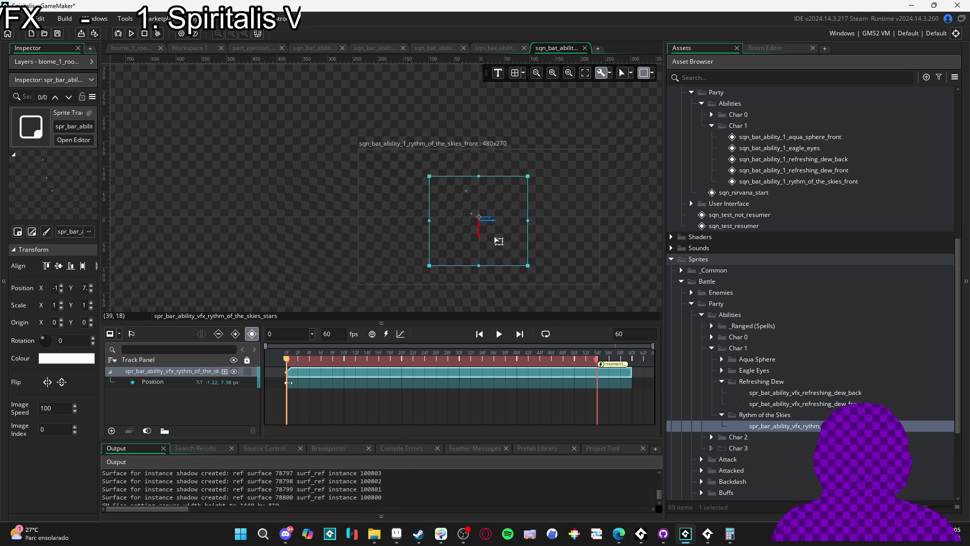
left_click(458, 357)
left_click_drag(434, 361, 272, 363)
key("Return")
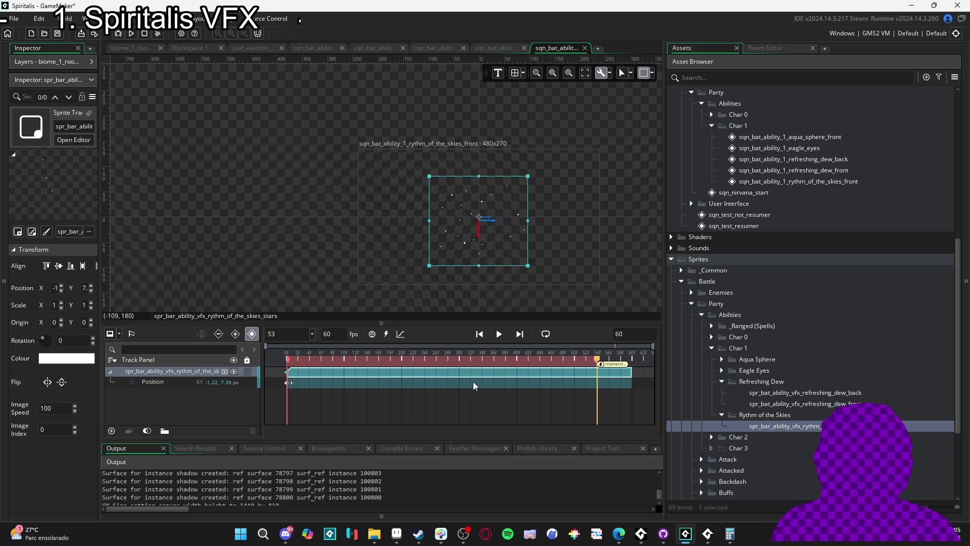
Lengthen the sequence to 200 frames, stretch the stars clip to 200, and paste the nebula sprite
left_click(633, 336)
key("BackSpace")
key("BackSpace")
type("200")
key("Return")
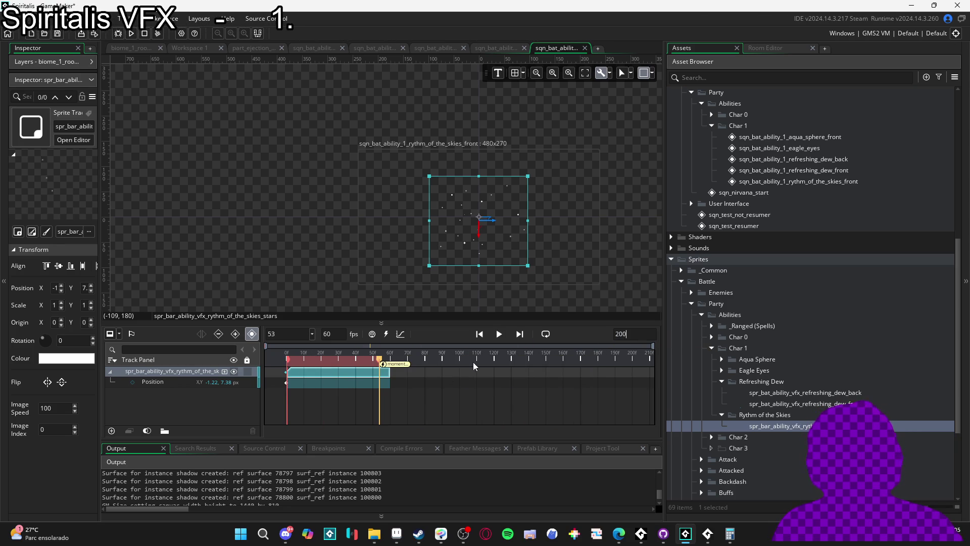
left_click_drag(379, 359, 321, 359)
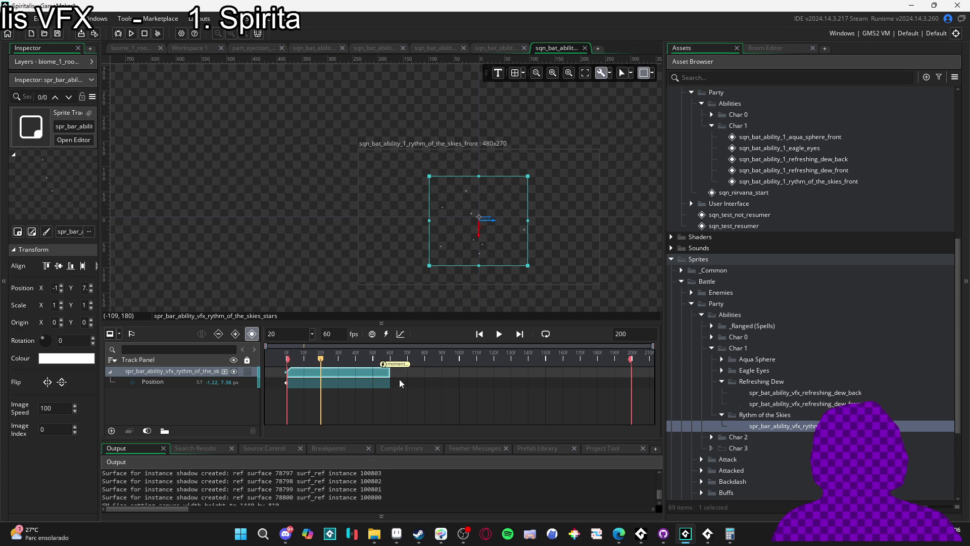
mouse_move(389, 371)
left_mouse_down()
mouse_move(662, 367)
mouse_move(632, 371)
left_mouse_up()
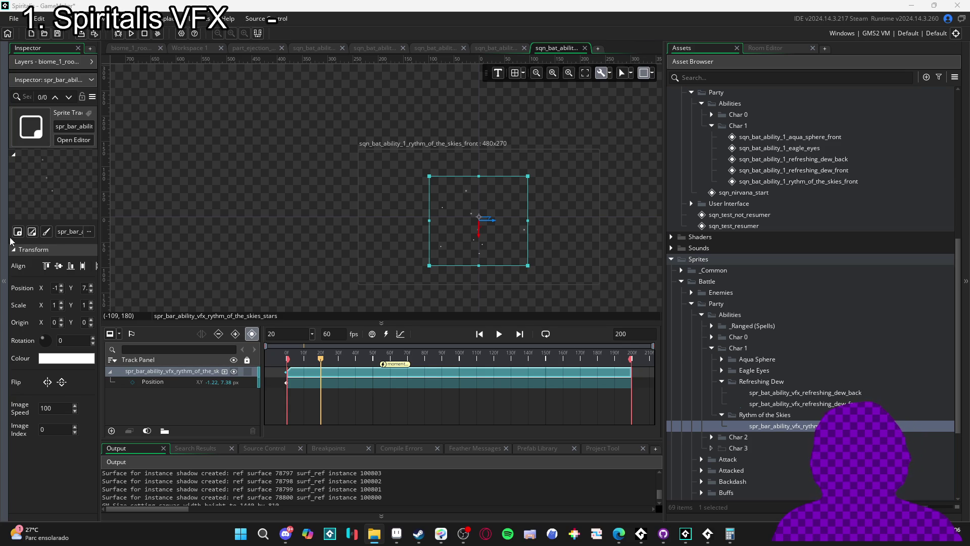
left_click(772, 430)
key("ctrl+v")
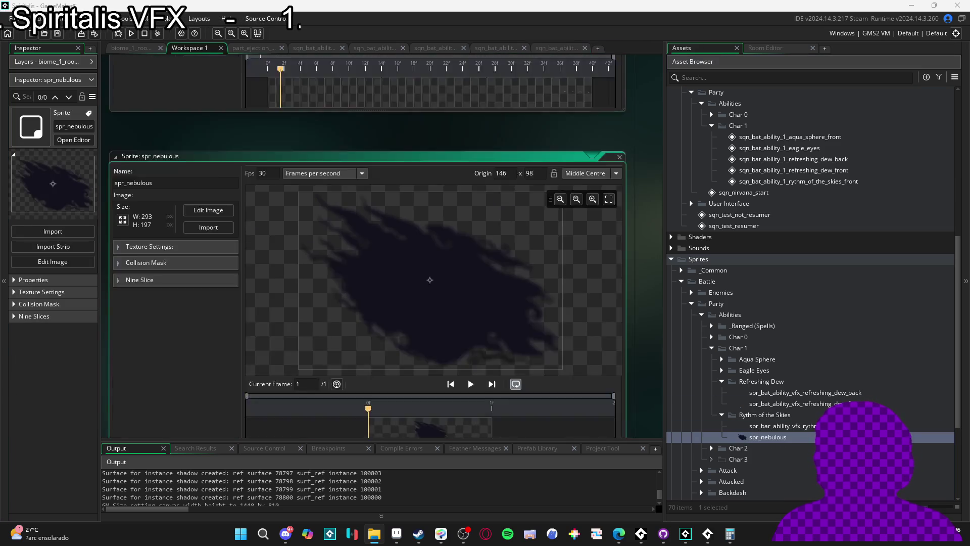
Rename the pasted sprite spr_bar_ability_vfx_rythm_of_the_skies_nebulous and rewind the sequence to frame 0
left_click(778, 437)
key("F2")
key("ctrl+v")
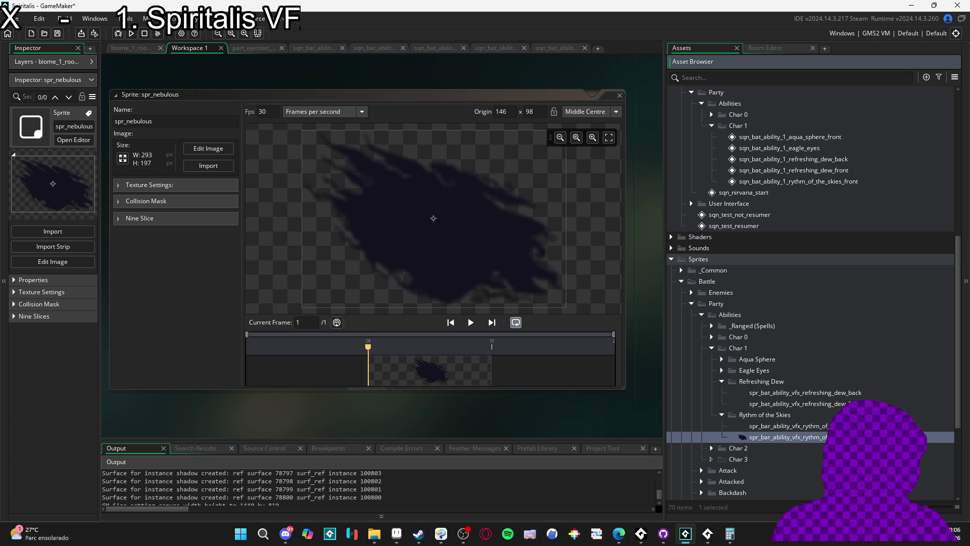
key("Return")
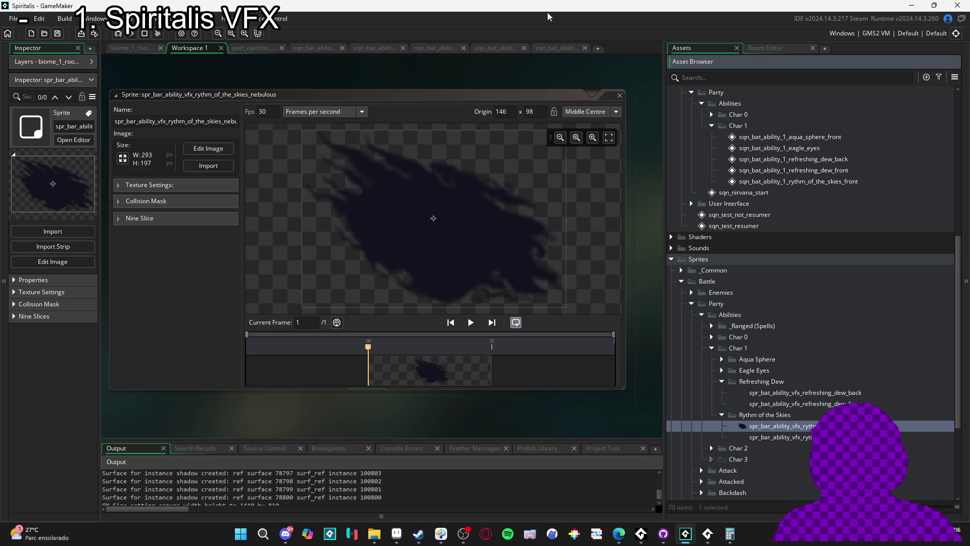
left_click(543, 46)
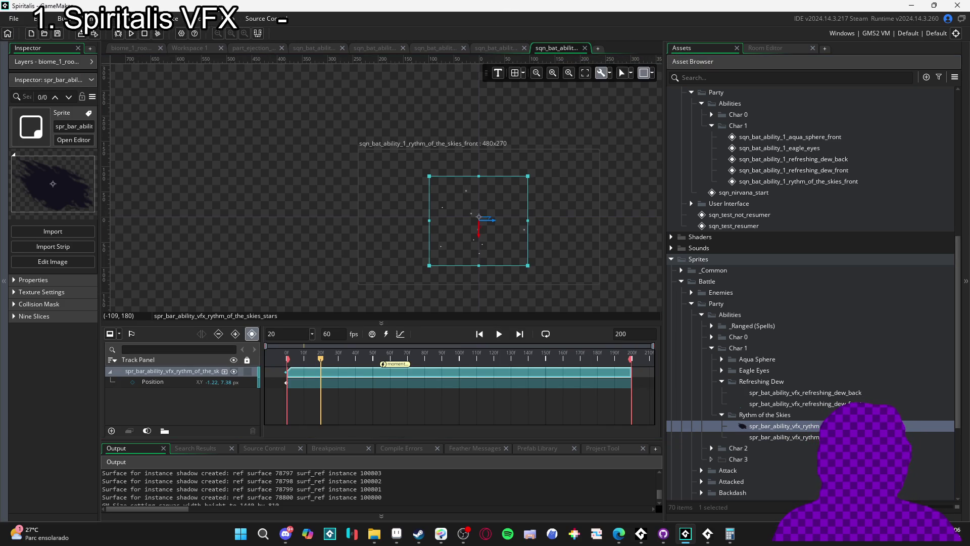
left_click_drag(307, 364, 263, 358)
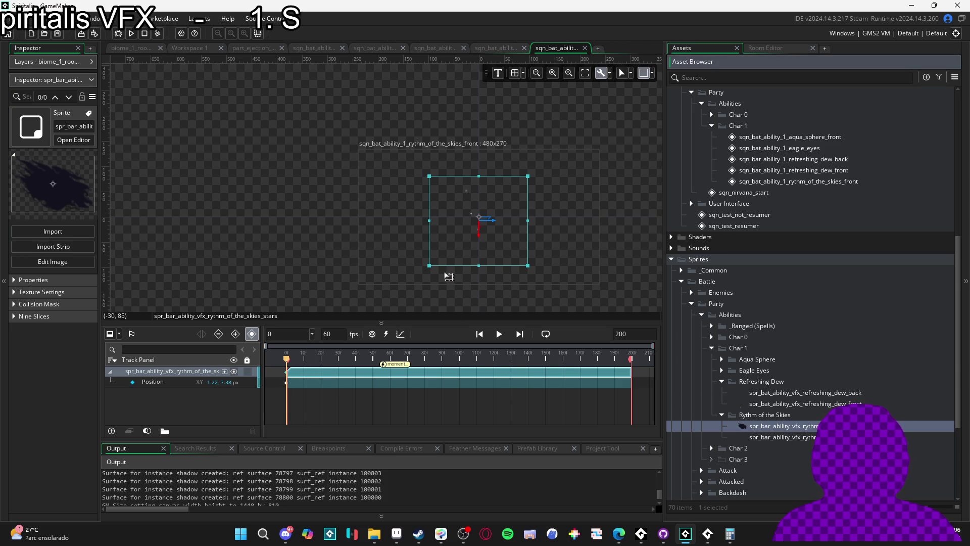
Place the nebulous sprite in the sequence and move its track beneath the stars track
left_click_drag(505, 243, 480, 220)
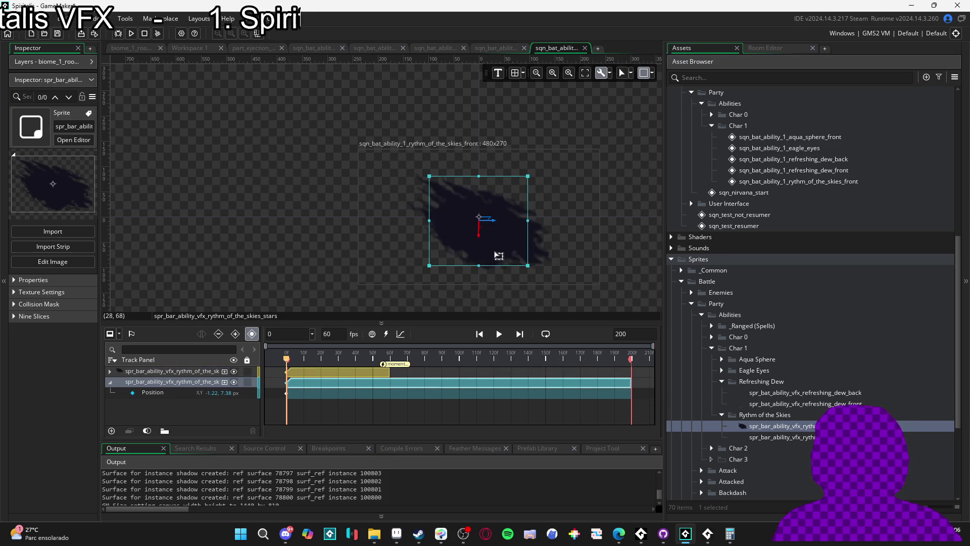
left_click_drag(500, 357, 629, 360)
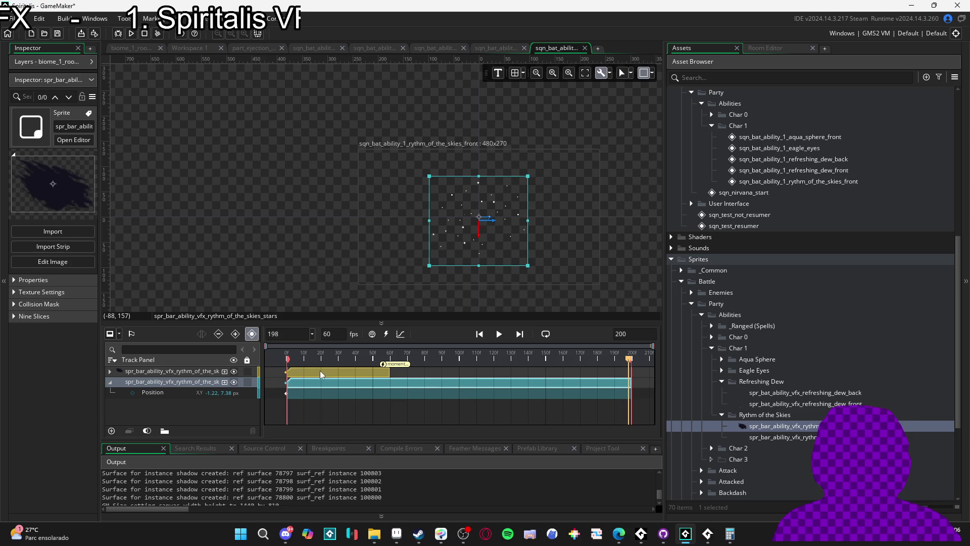
left_click(327, 358)
left_click_drag(333, 373, 353, 373)
mouse_move(434, 374)
left_mouse_down()
mouse_move(589, 374)
mouse_move(549, 358)
mouse_move(616, 358)
left_mouse_up()
left_click(160, 379)
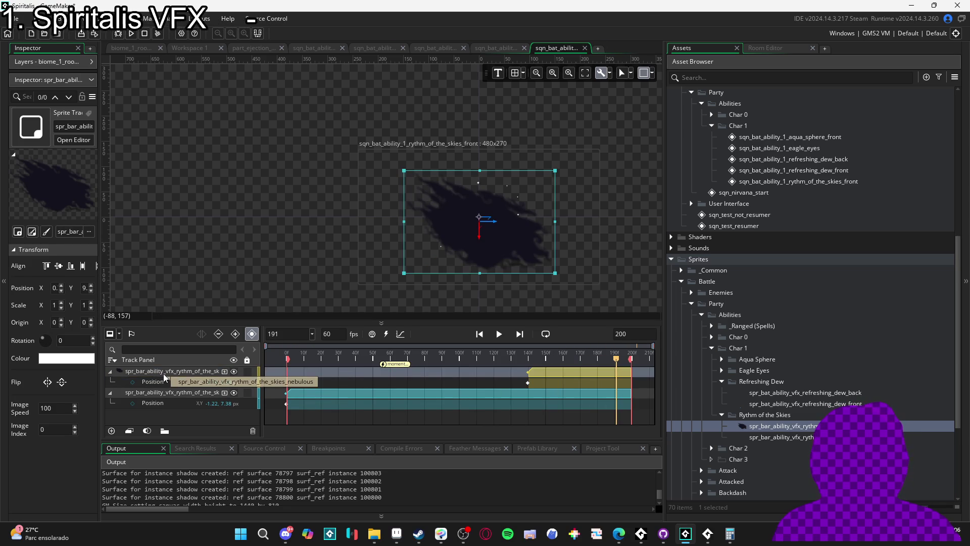
left_click(110, 392)
left_click(156, 374)
left_click_drag(156, 375, 150, 402)
Raise the nebula slightly, extend its clip to frame 0, and move its position keyframe to about frame 15
left_click_drag(515, 262, 516, 251)
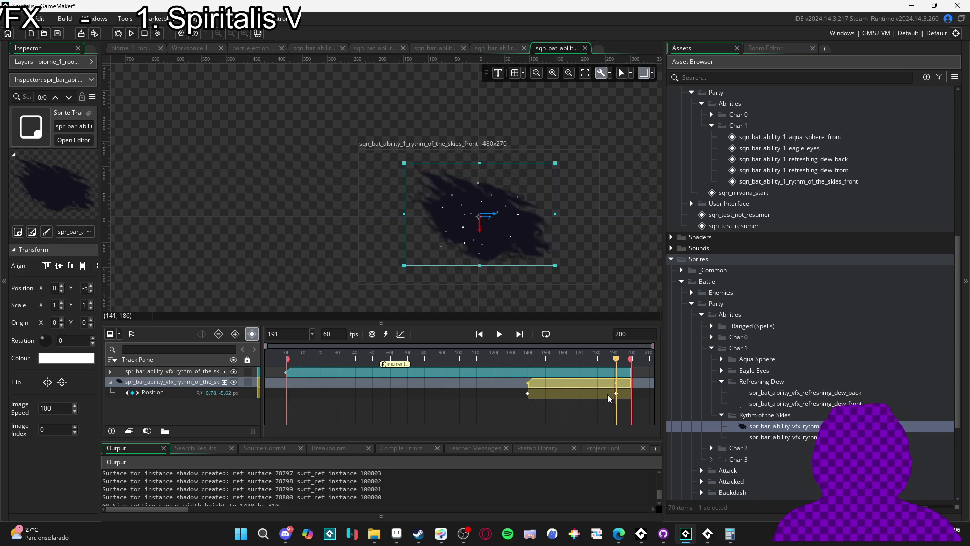
left_click(526, 393)
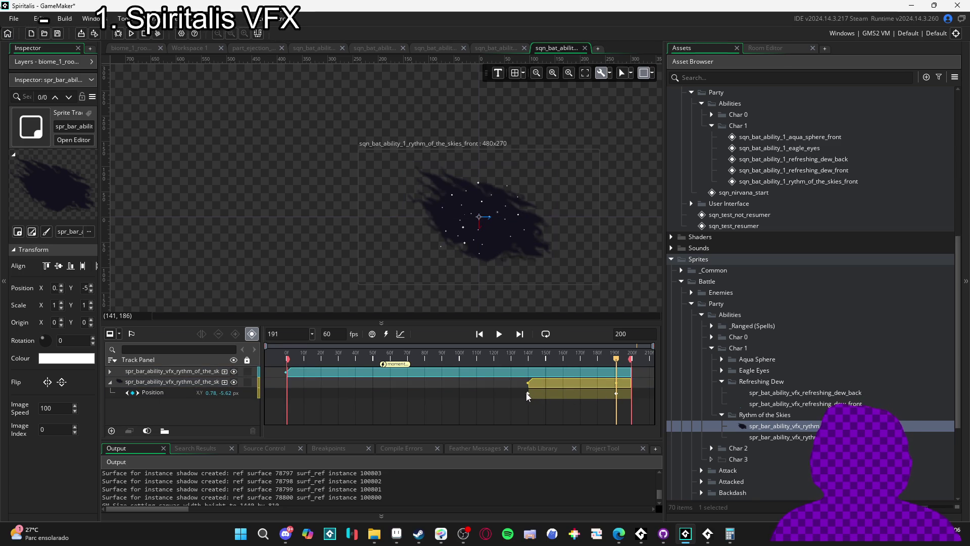
left_click_drag(529, 385, 287, 385)
mouse_move(617, 357)
left_mouse_down()
mouse_move(305, 358)
mouse_move(442, 358)
mouse_move(504, 373)
mouse_move(468, 372)
left_mouse_up()
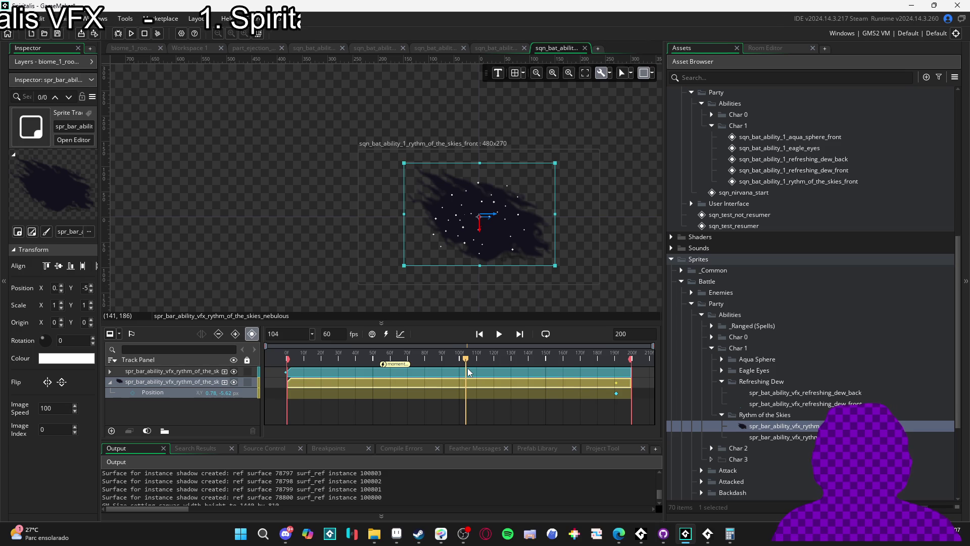
mouse_move(617, 397)
left_mouse_down()
mouse_move(377, 390)
mouse_move(616, 397)
left_mouse_up()
left_click(616, 395)
left_click_drag(451, 396, 309, 401)
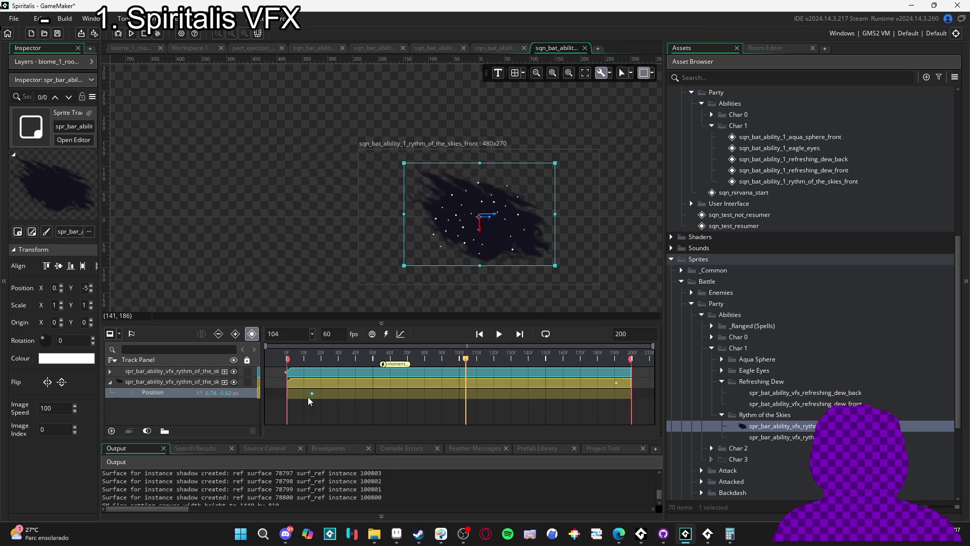
left_click(194, 385)
Add a Colour Multiply track to the nebula with alpha 115 at frame 104
left_click(225, 387)
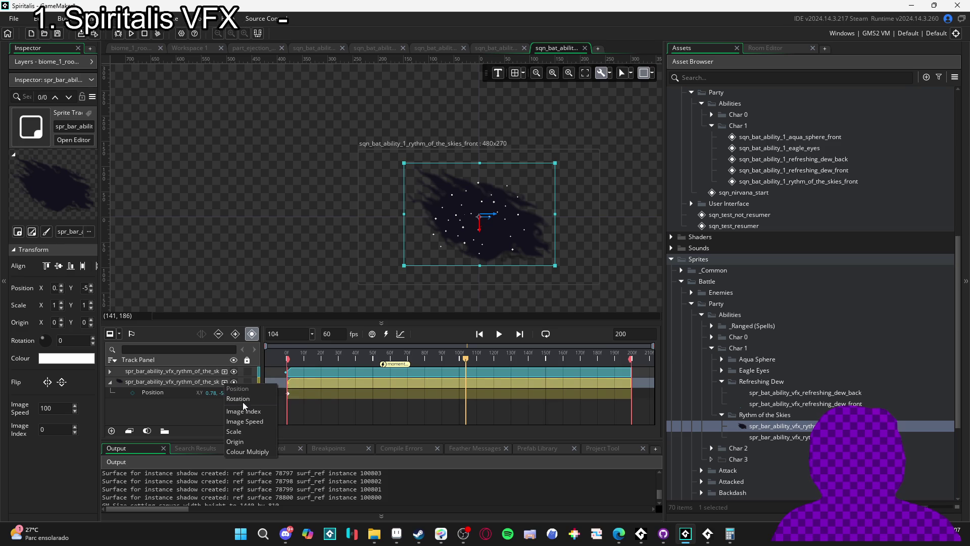
left_click(255, 461)
left_click(202, 393)
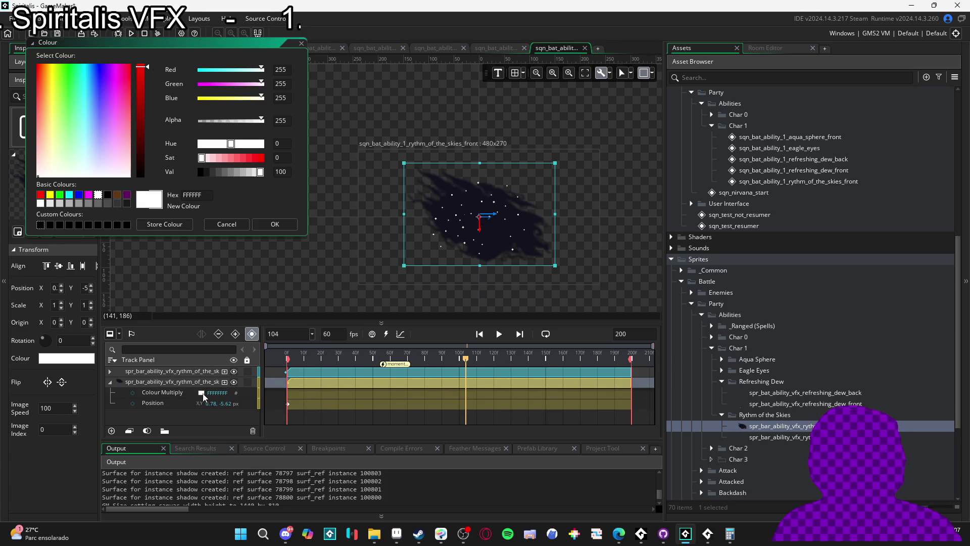
left_click_drag(236, 122, 228, 122)
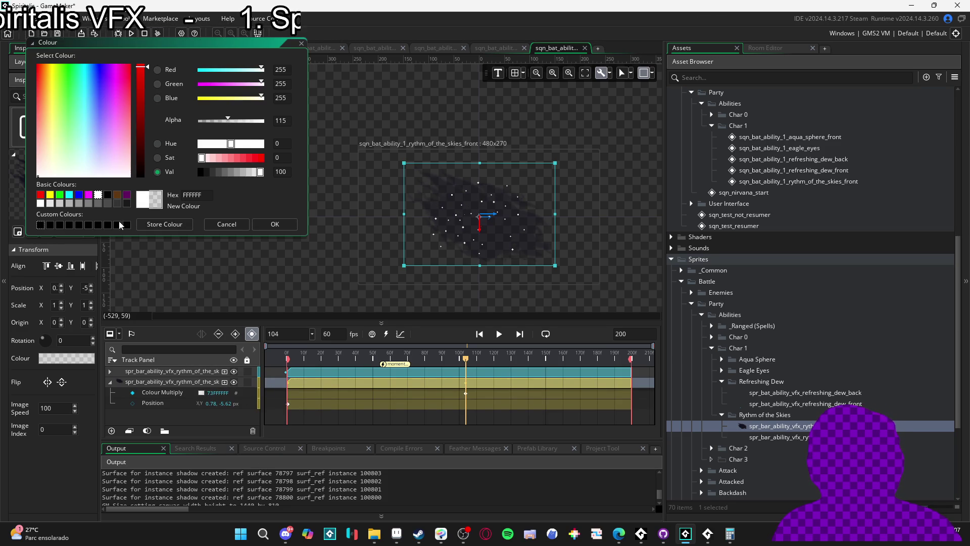
left_click(268, 226)
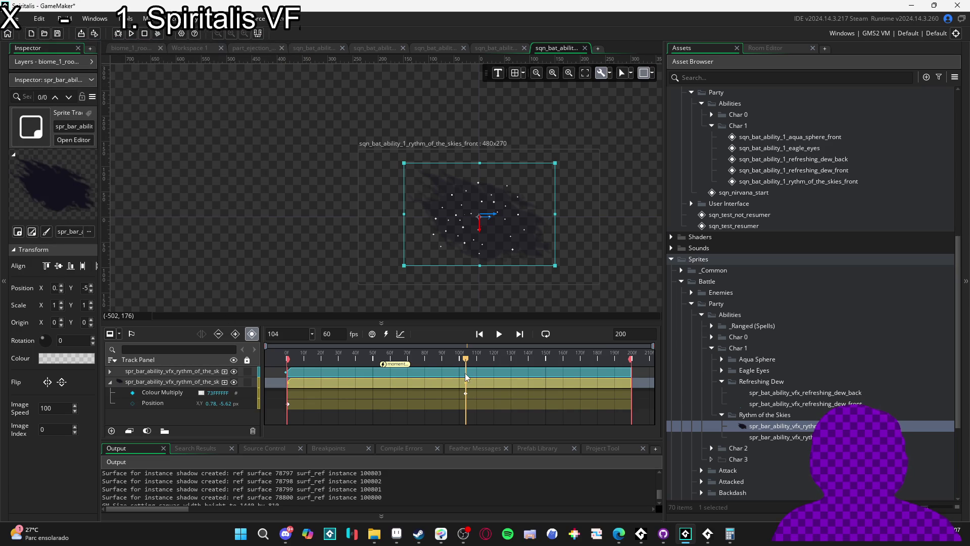
Key the nebula's Colour Multiply alpha to 0 at frame 0
left_click_drag(466, 365, 287, 365)
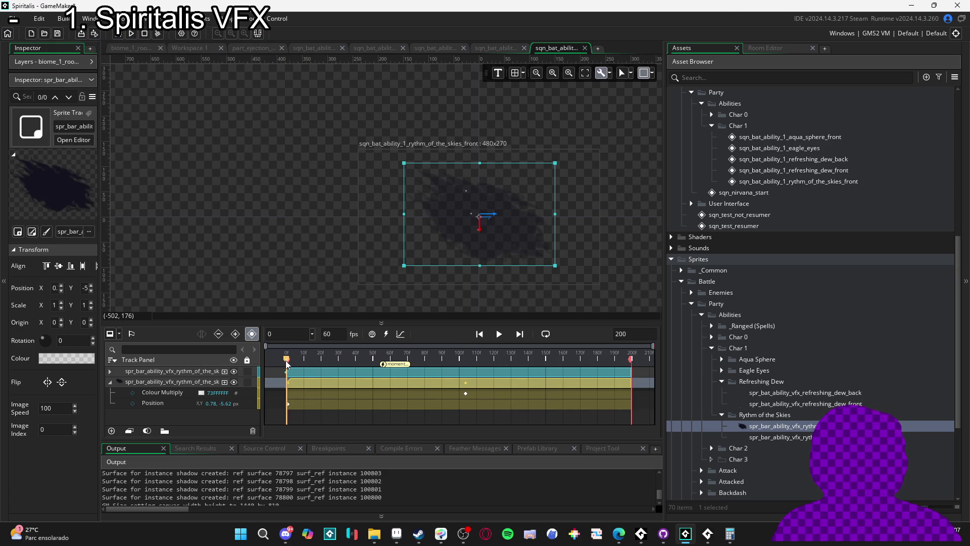
left_click(152, 393)
left_click(201, 393)
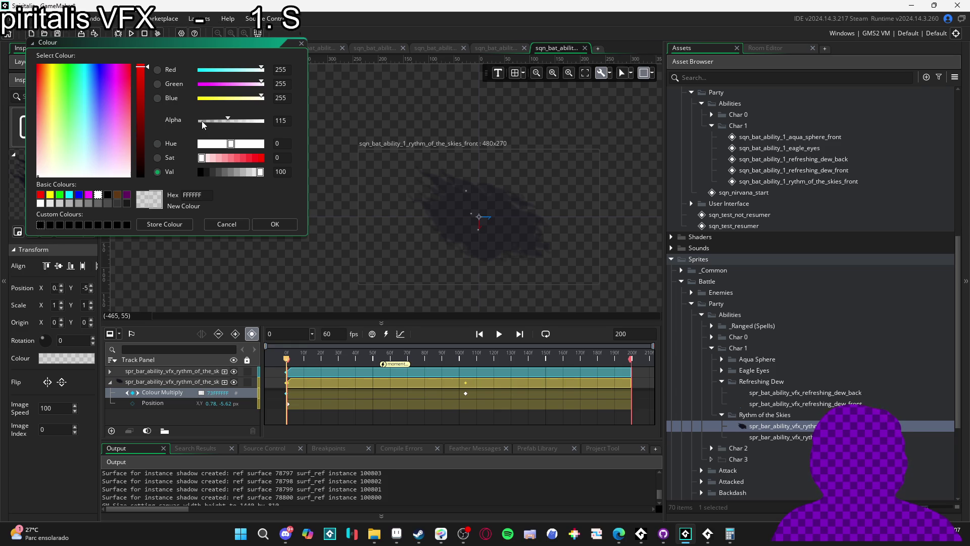
left_click_drag(204, 125, 198, 124)
left_click(275, 224)
Play back the fade-in, stop at frame 119, and select the ring effect track
left_click_drag(300, 362, 466, 360)
key("space")
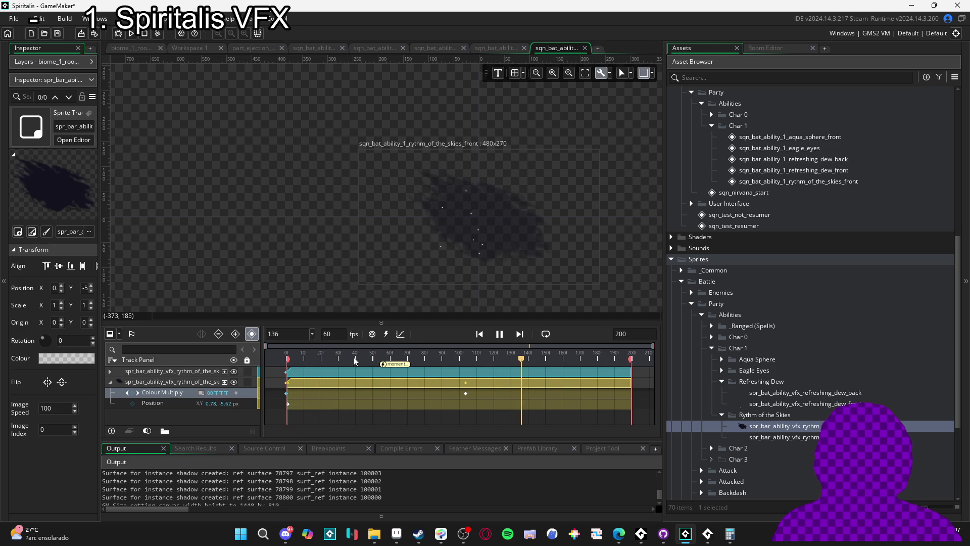
mouse_move(411, 360)
left_mouse_down()
mouse_move(287, 360)
mouse_move(495, 360)
mouse_move(488, 363)
left_mouse_up()
scroll(530, 230, "up", 5)
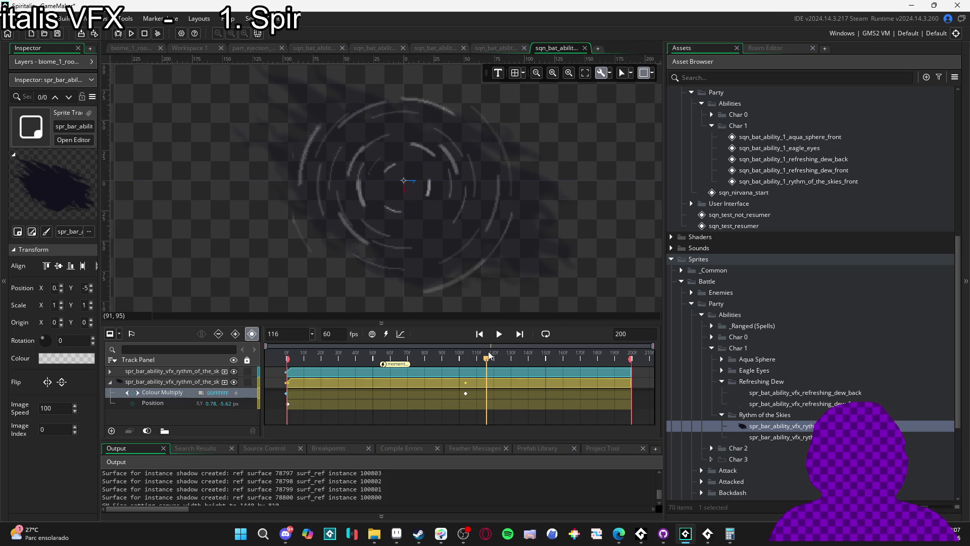
left_click_drag(488, 362, 487, 362)
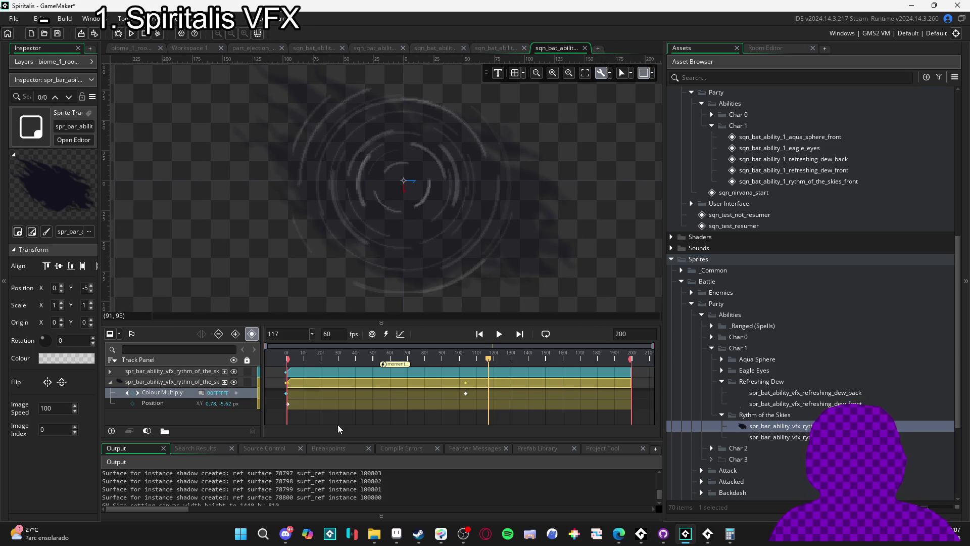
left_click(110, 382)
left_click(134, 371)
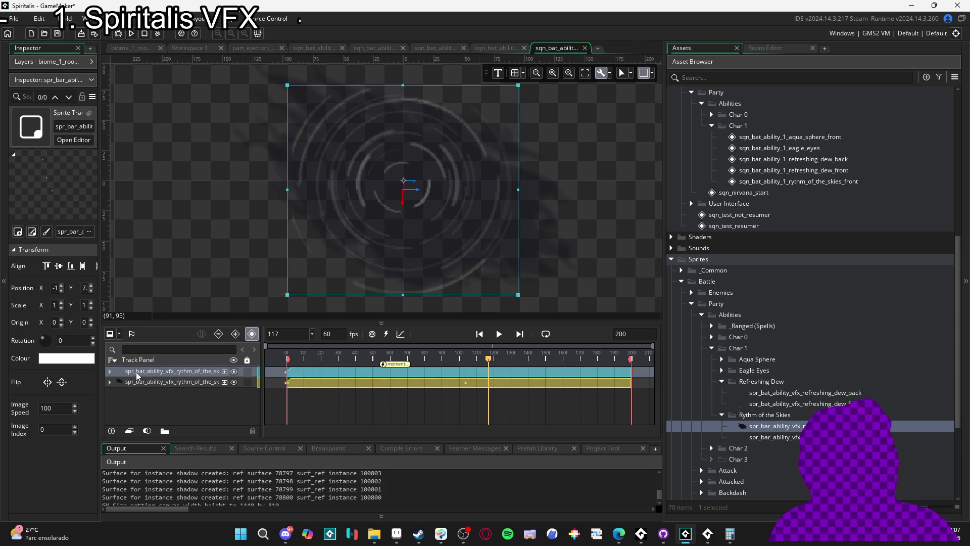
Add an Image Speed track to the ring effect, keyed 100 at frame 117 and 0 at frame 119
left_click(225, 372)
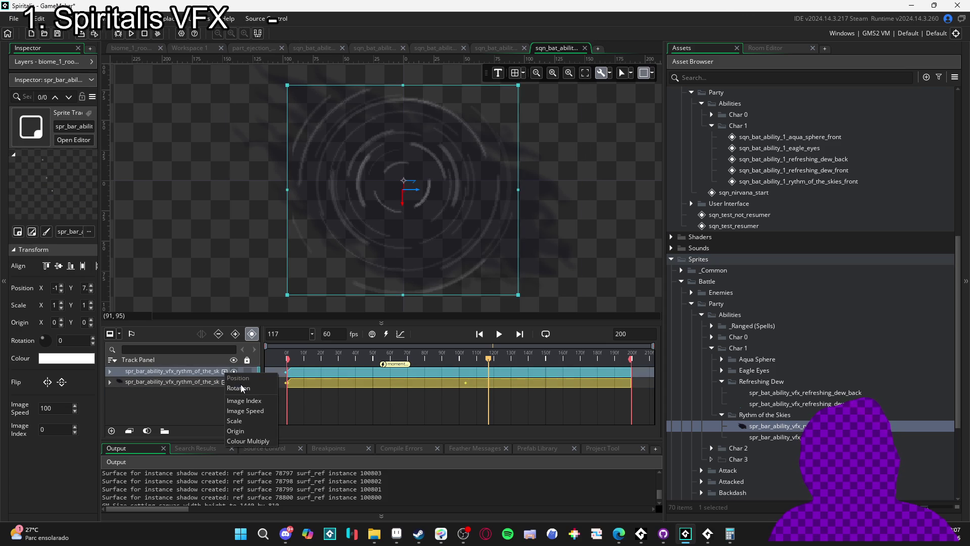
left_click(270, 411)
left_click(133, 381)
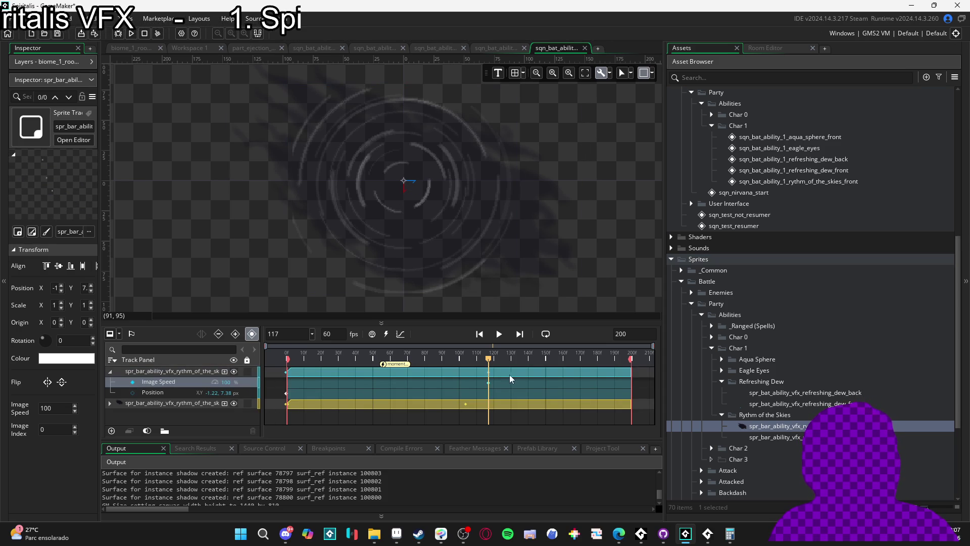
left_click_drag(489, 360, 492, 360)
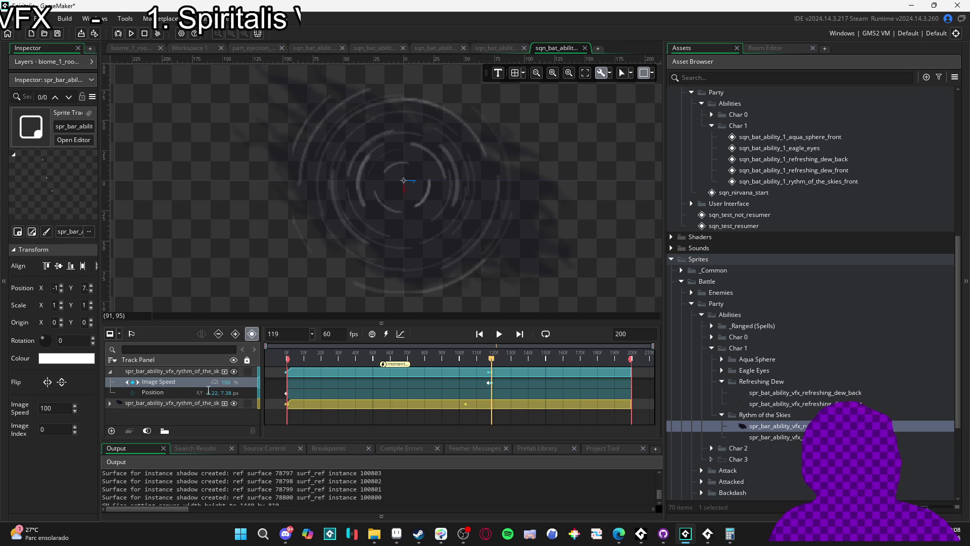
type("0")
key("Return")
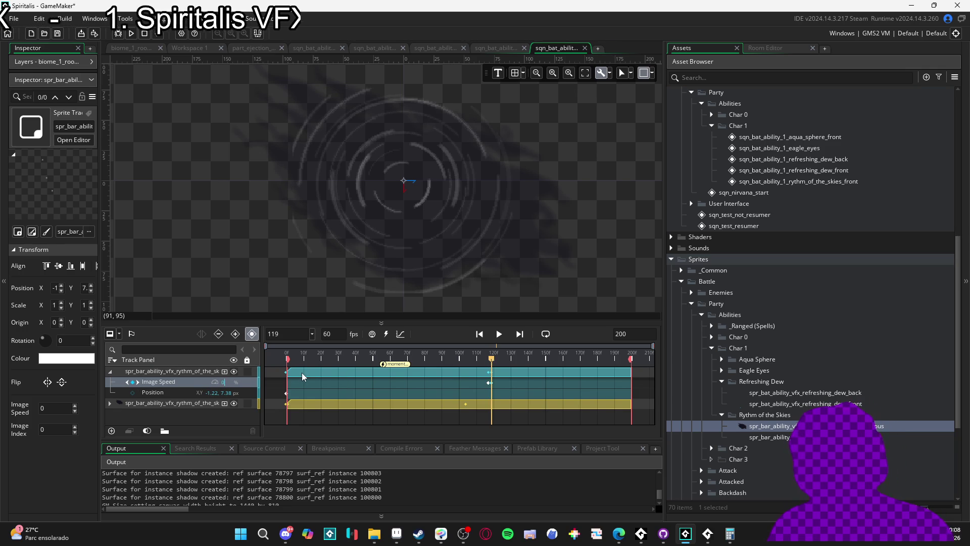
Preview the animation stop and step back to around frame 118
key("space")
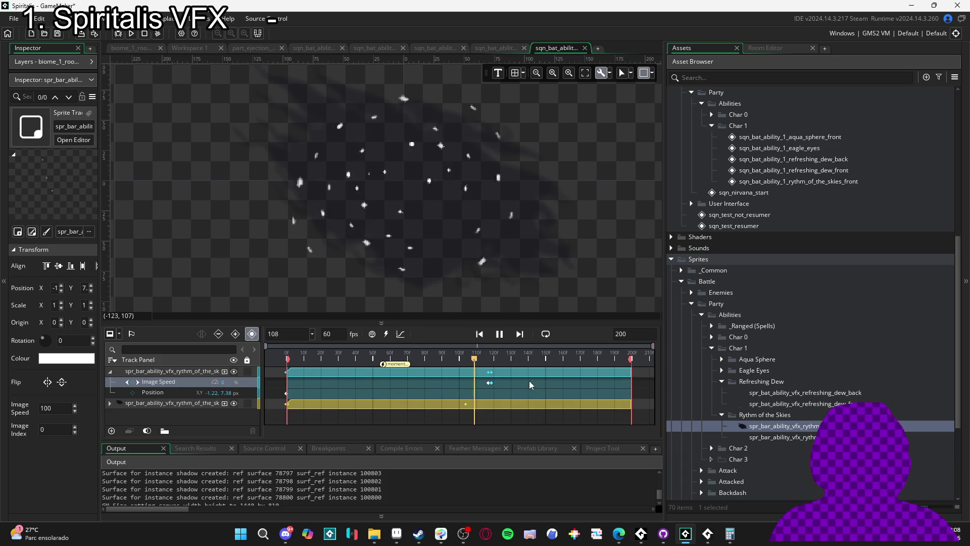
key("space")
mouse_move(499, 358)
left_mouse_down()
mouse_move(481, 358)
mouse_move(492, 357)
left_mouse_up()
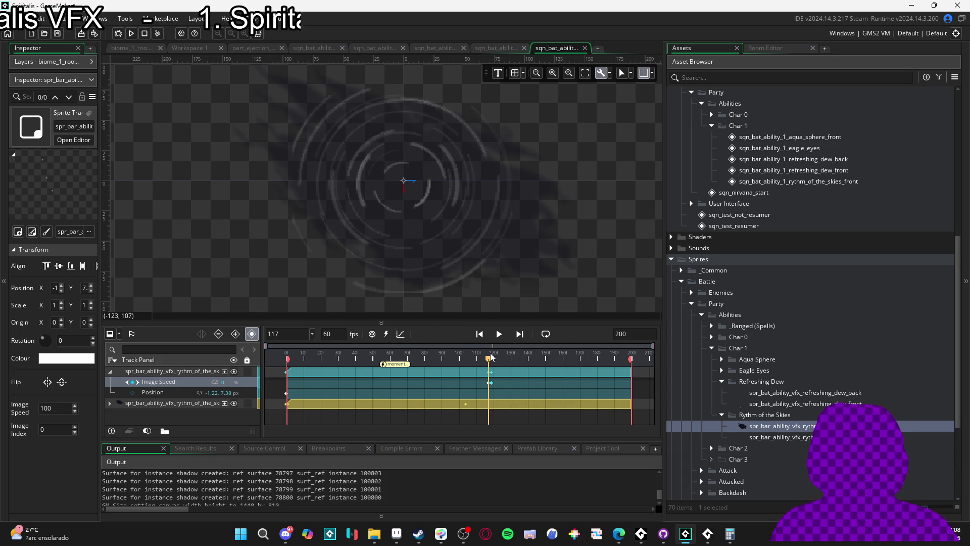
left_click(225, 372)
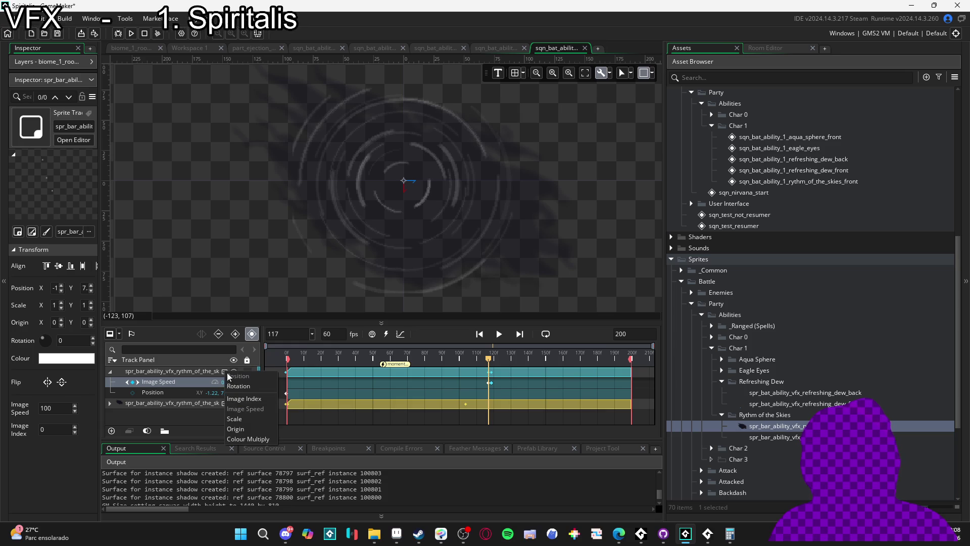
Add a Rotation track to the ring effect with a 180-degree keyframe at frame 130
left_click(260, 386)
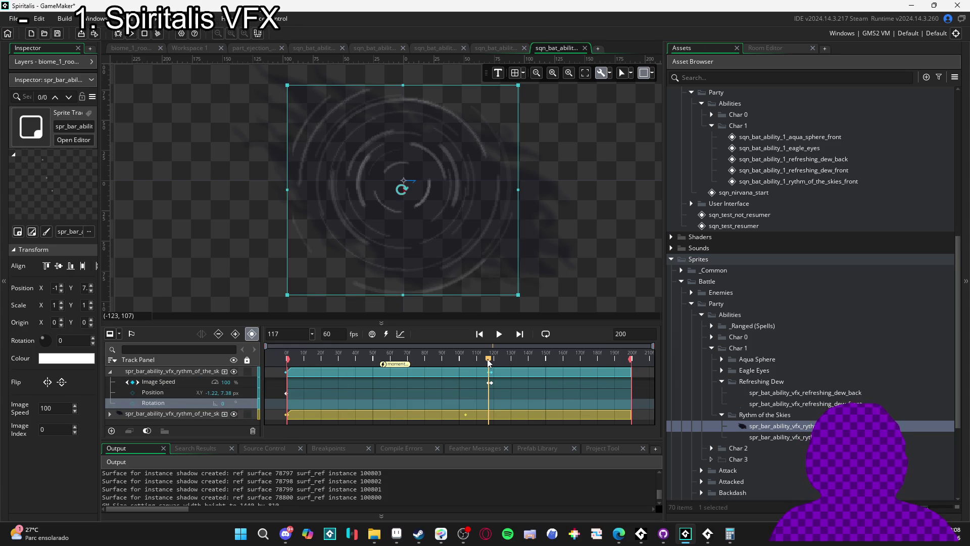
left_click_drag(490, 362, 511, 362)
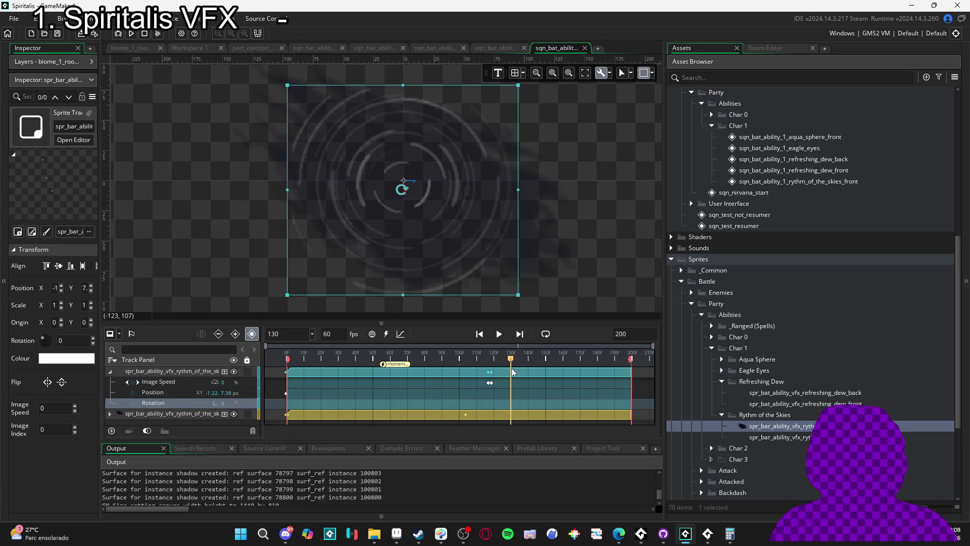
left_click(132, 403)
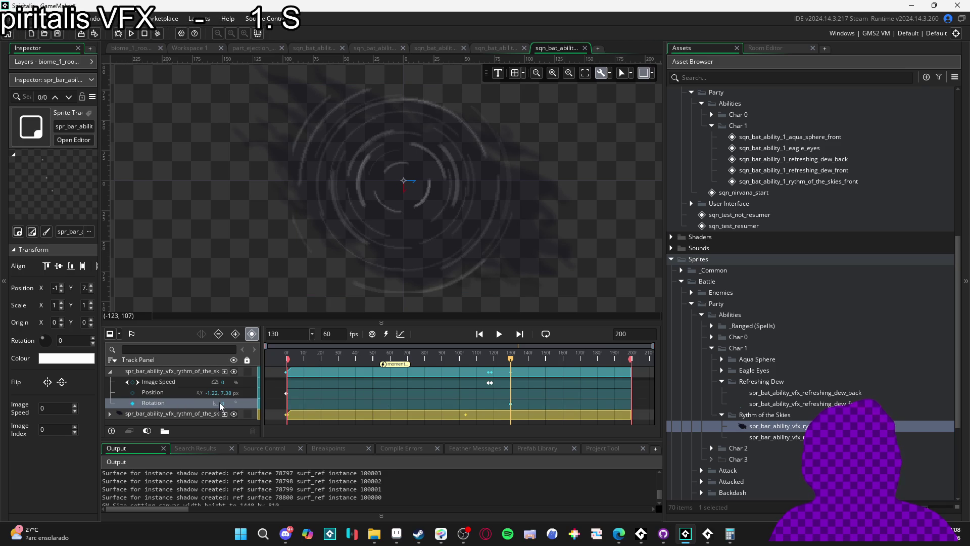
type("180")
key("Return")
Add a 0-degree Rotation keyframe at frame 116
mouse_move(511, 360)
left_mouse_down()
mouse_move(471, 360)
mouse_move(521, 380)
left_mouse_up()
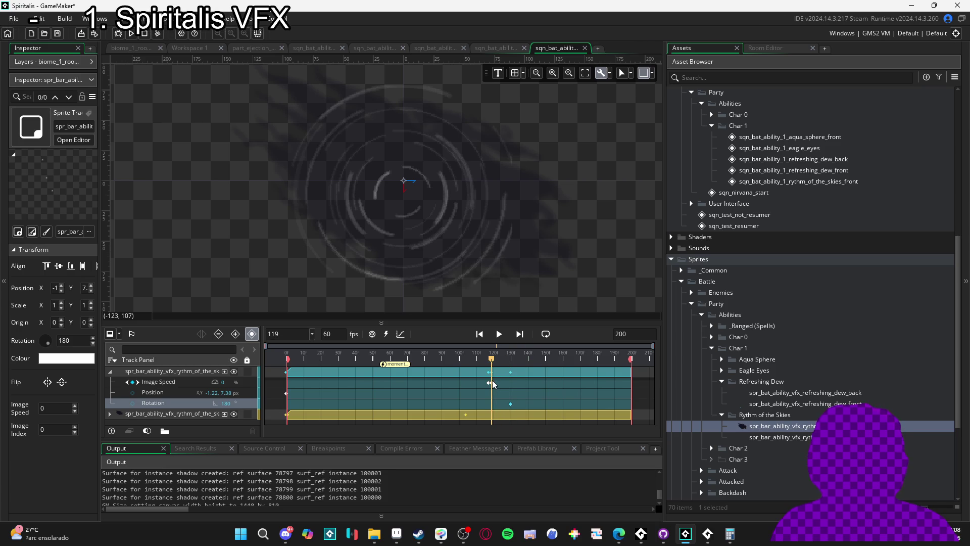
mouse_move(490, 382)
left_mouse_down()
mouse_move(233, 402)
mouse_move(489, 399)
left_mouse_up()
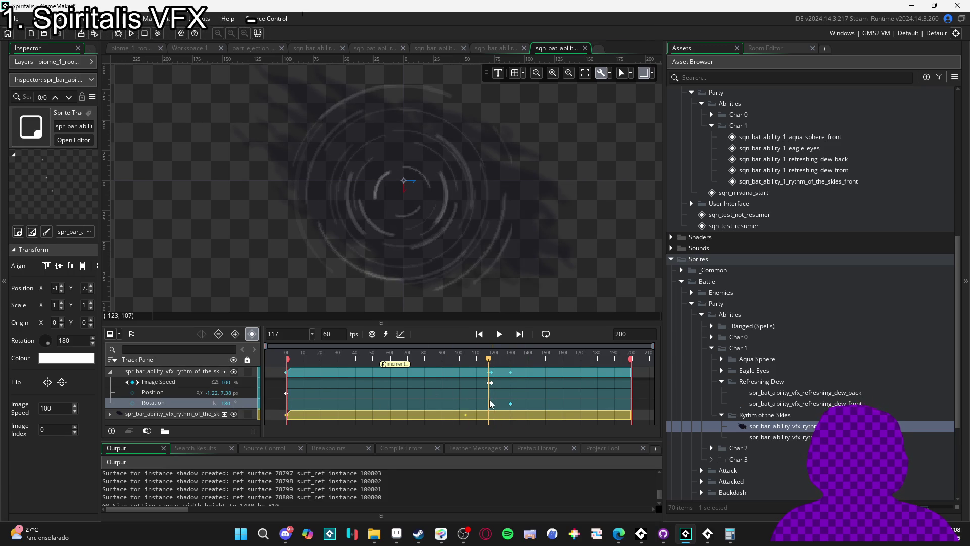
left_click(132, 403)
type("0")
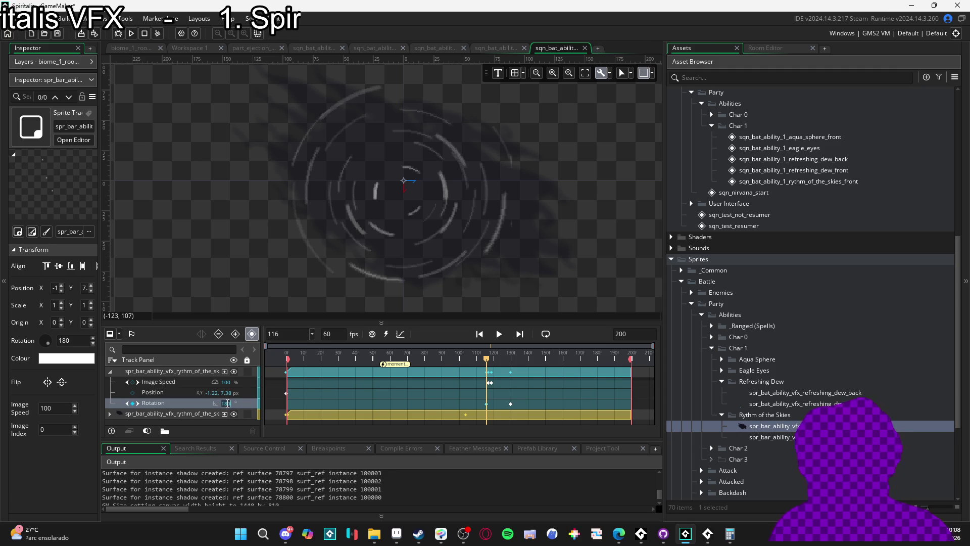
Change the frame 130 rotation key to -180 degrees and preview the reversed spin
mouse_move(486, 360)
left_mouse_down()
mouse_move(516, 362)
mouse_move(485, 362)
left_mouse_up()
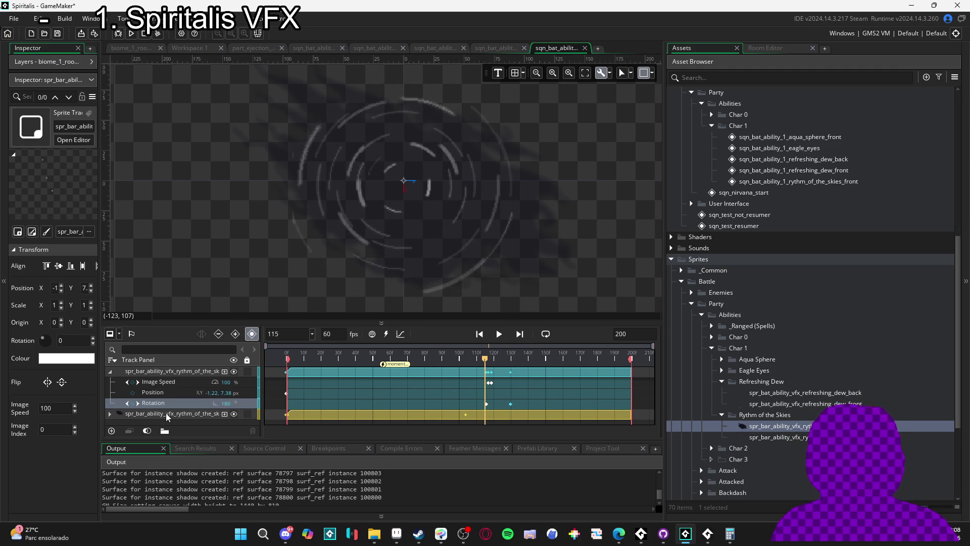
double_click(220, 400)
type("-180")
key("Return")
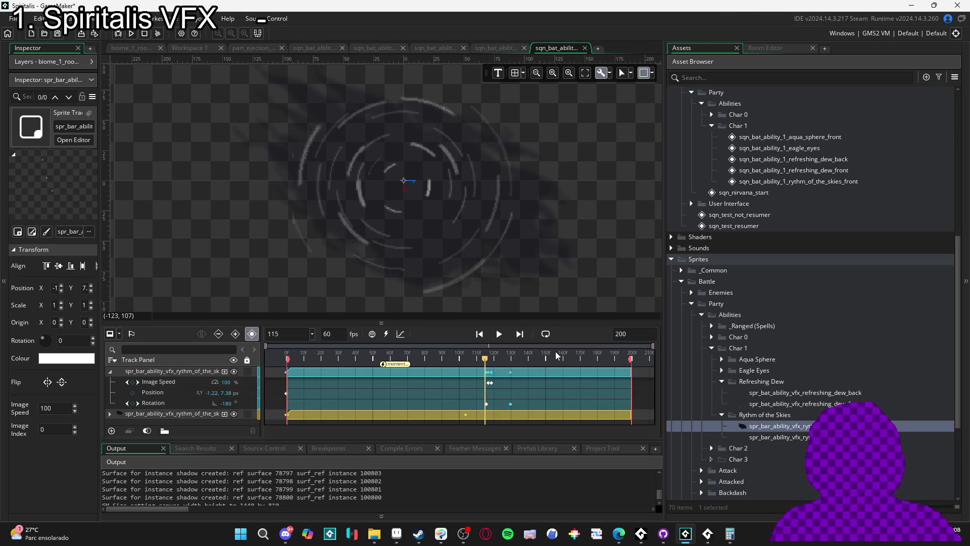
left_click_drag(485, 359, 507, 364)
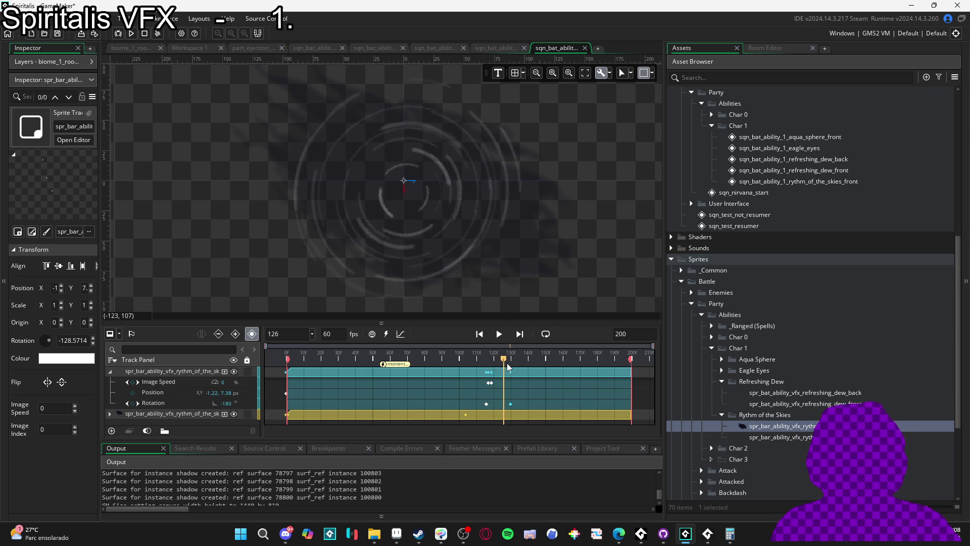
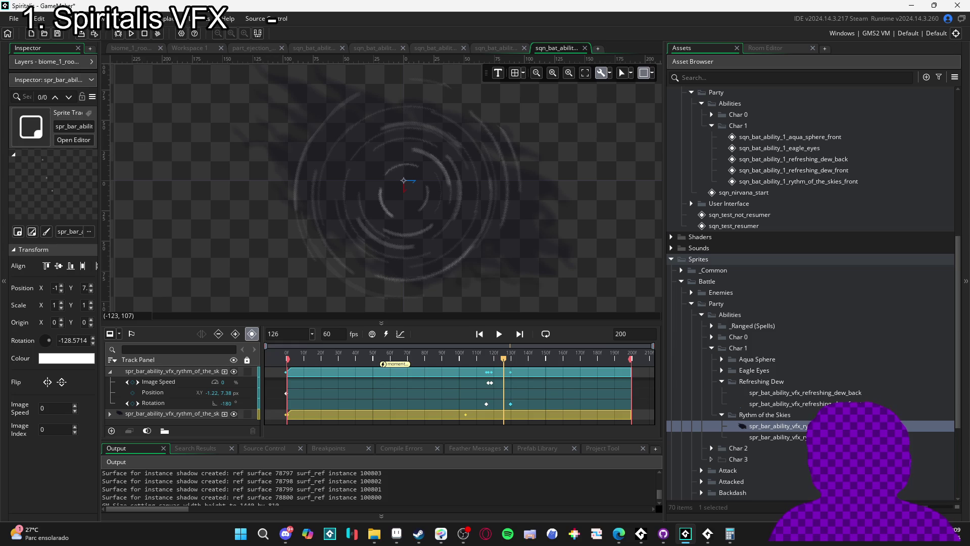
Open the rythm_of_the_skies_stars sprite and hold its paused preview on frame 40, the rings image
double_click(781, 437)
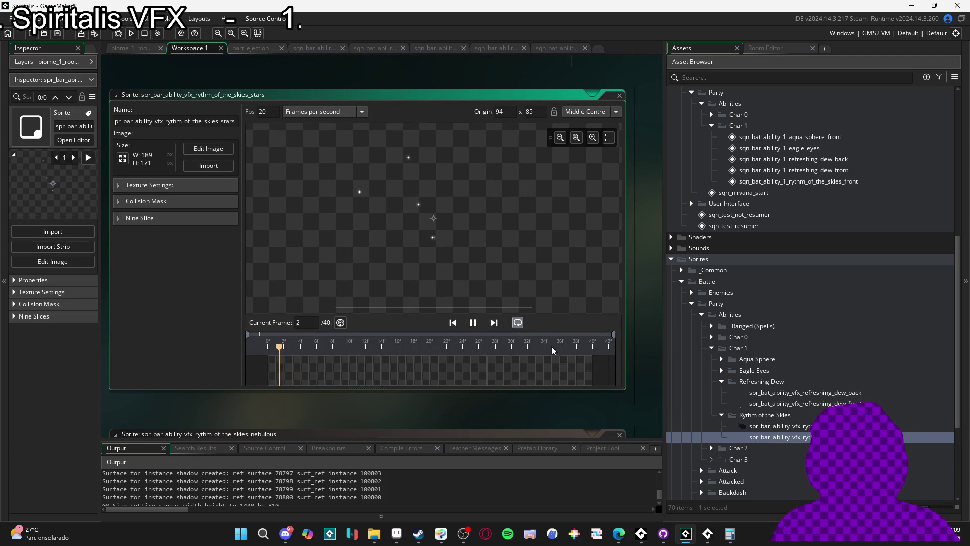
left_click(475, 322)
left_click(590, 348)
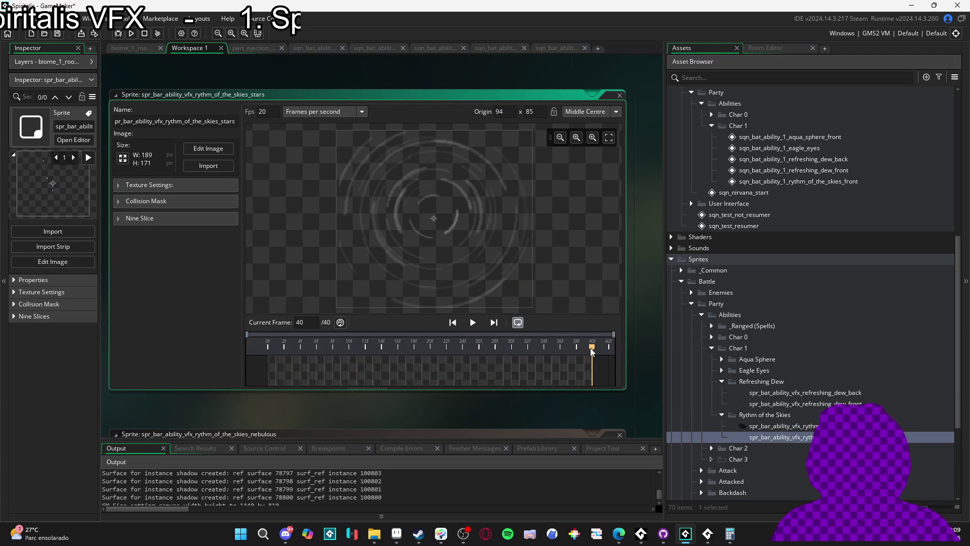
left_click_drag(562, 350, 587, 352)
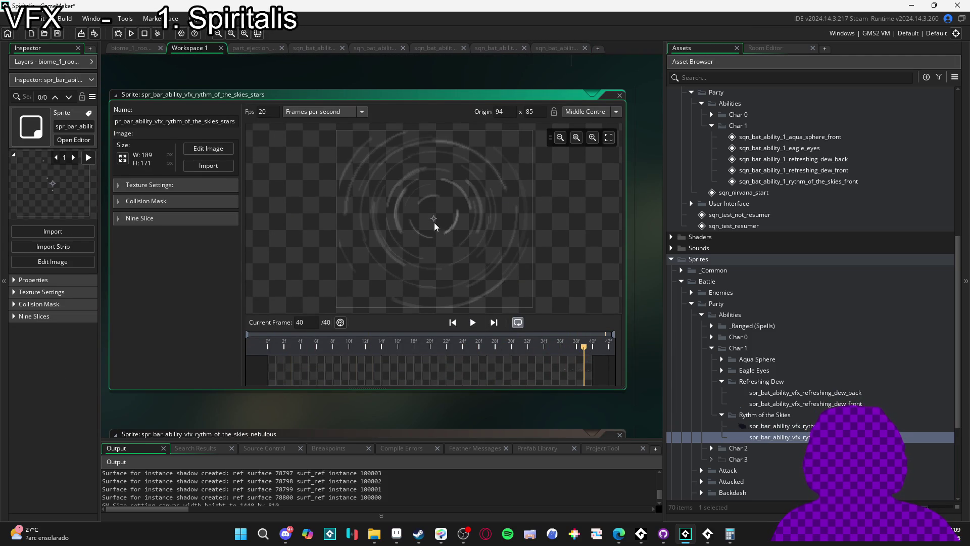
scroll(434, 223, "up", 3)
scroll(437, 226, "down", 2)
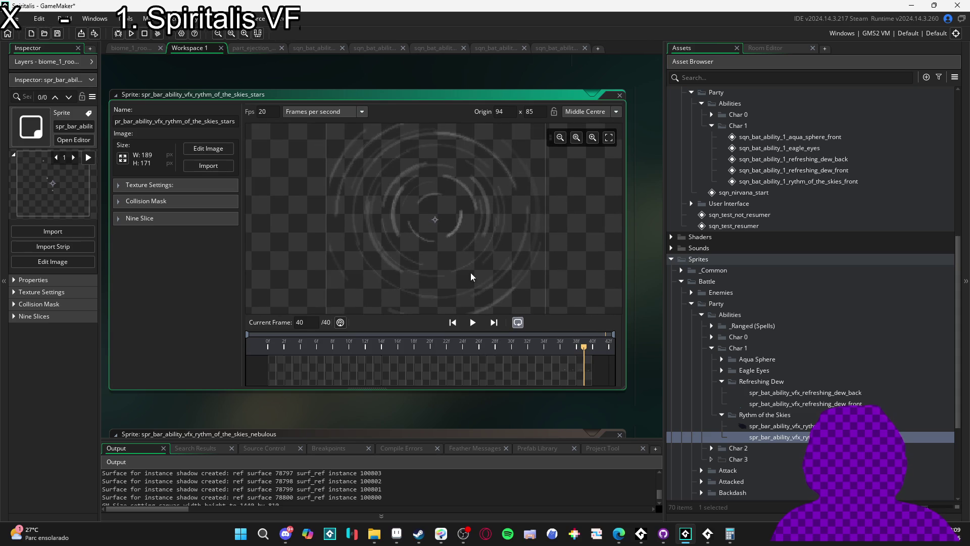
left_click(400, 541)
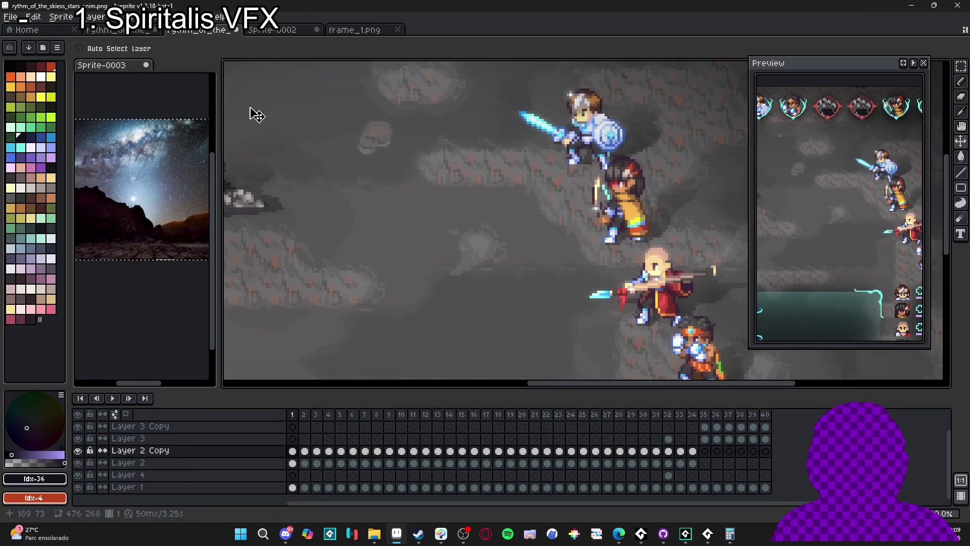
Open rythm_of_the_skiess_stars_anim40.png in Aseprite by dragging it in from File Explorer
left_click(359, 31)
left_click(360, 32)
left_click(305, 30)
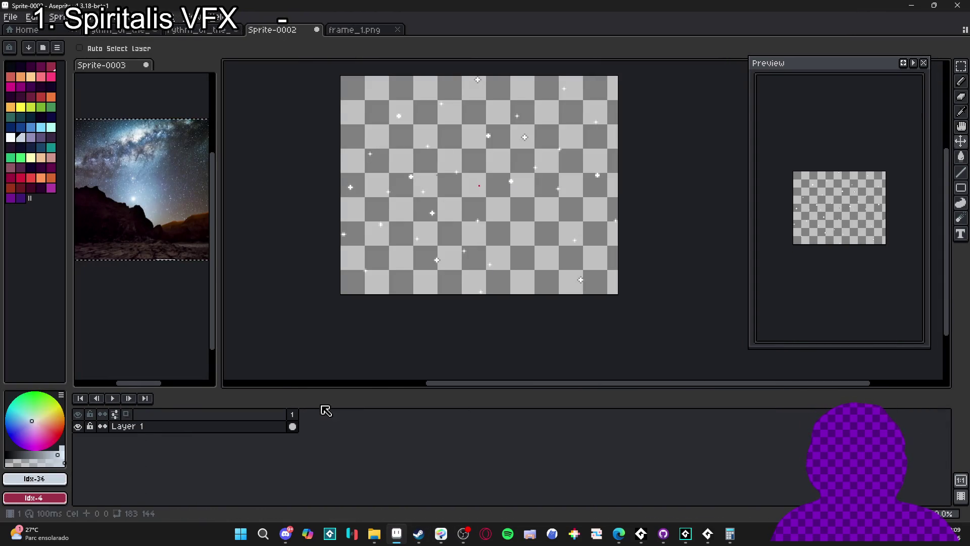
left_click(377, 31)
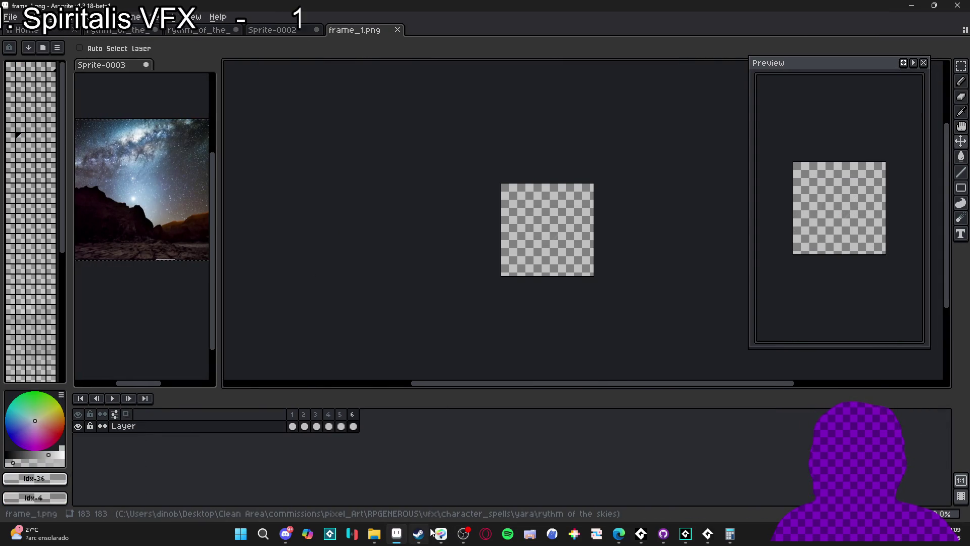
left_click(374, 534)
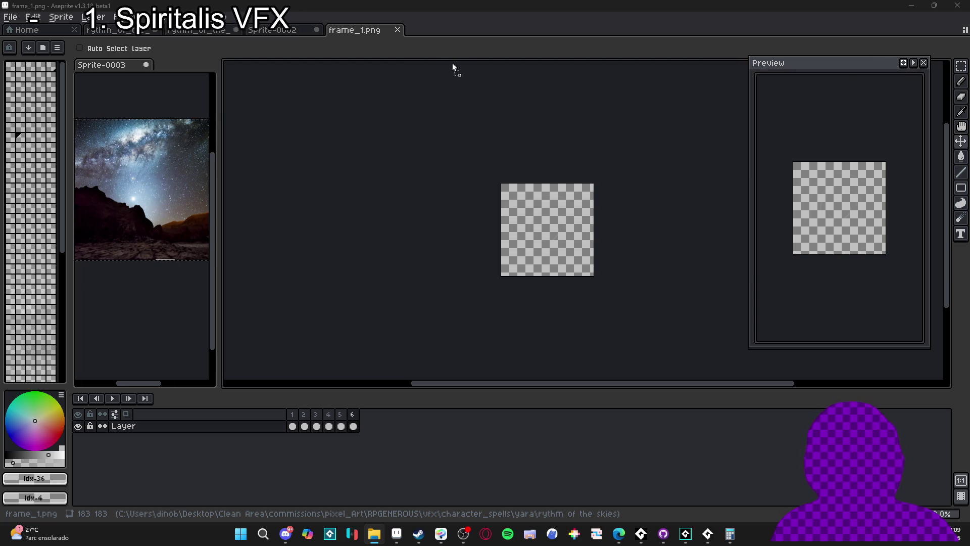
left_click_drag(464, 37, 556, 202)
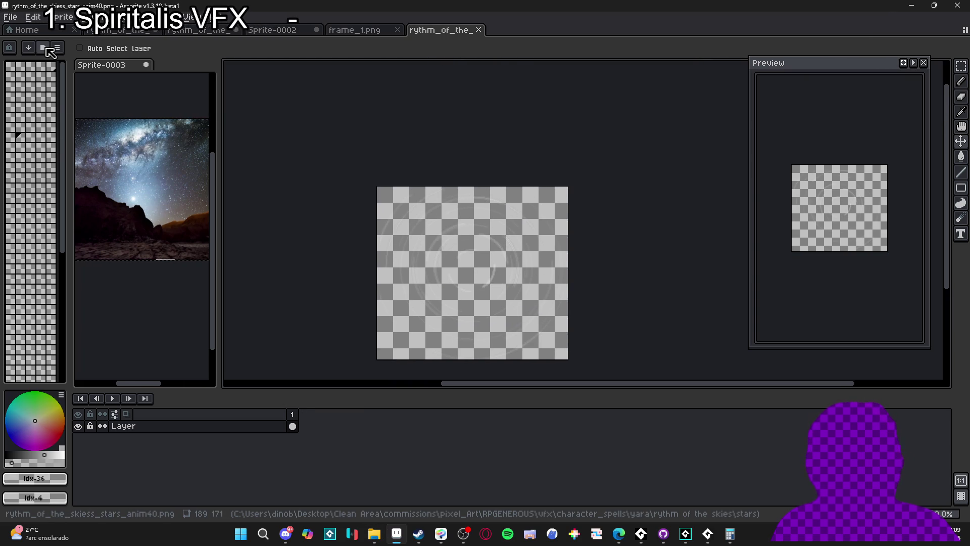
Switch the sprite's palette to the AAP-64 preset
left_click(45, 51)
left_click(145, 121)
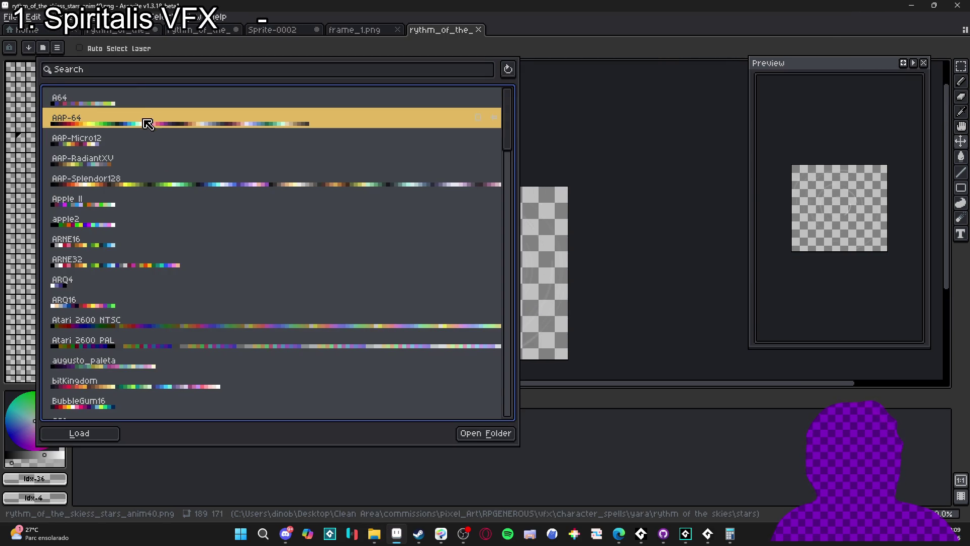
double_click(91, 126)
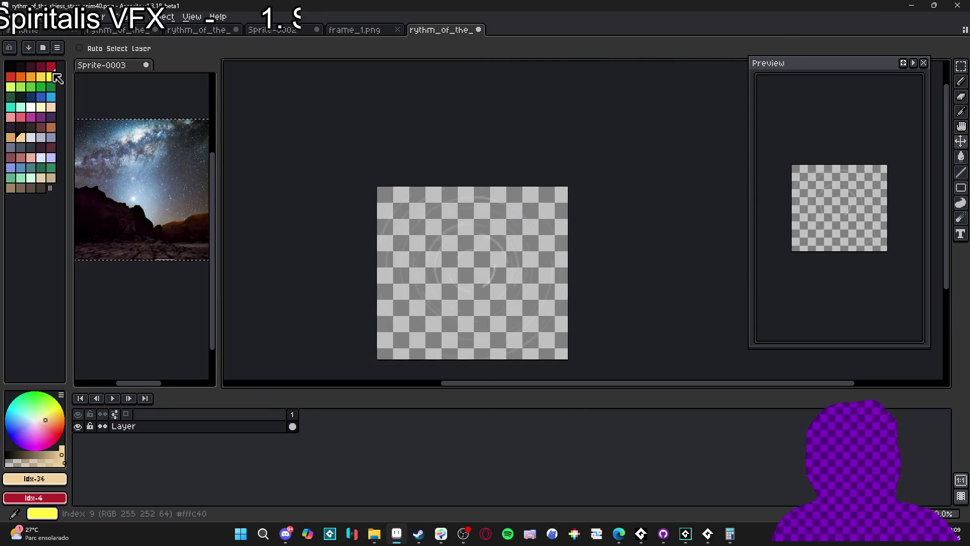
Add a new Layer 1 and pencil two red test dots near the sprite centre
key("shift+n")
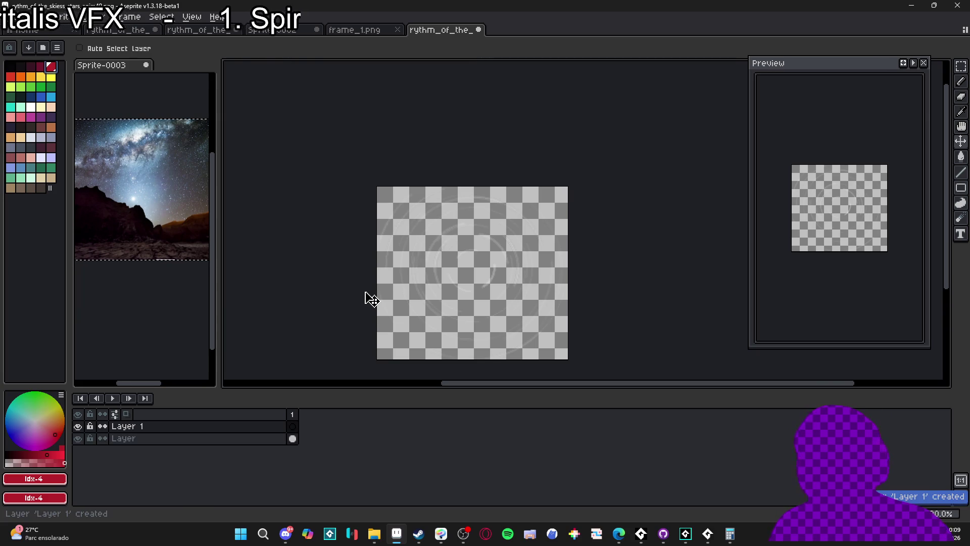
key("b")
key("ctrl+a")
left_click(472, 272)
left_click_drag(489, 272, 511, 317)
key("ctrl+z")
key("ctrl+z")
left_click(508, 255)
left_click(511, 256)
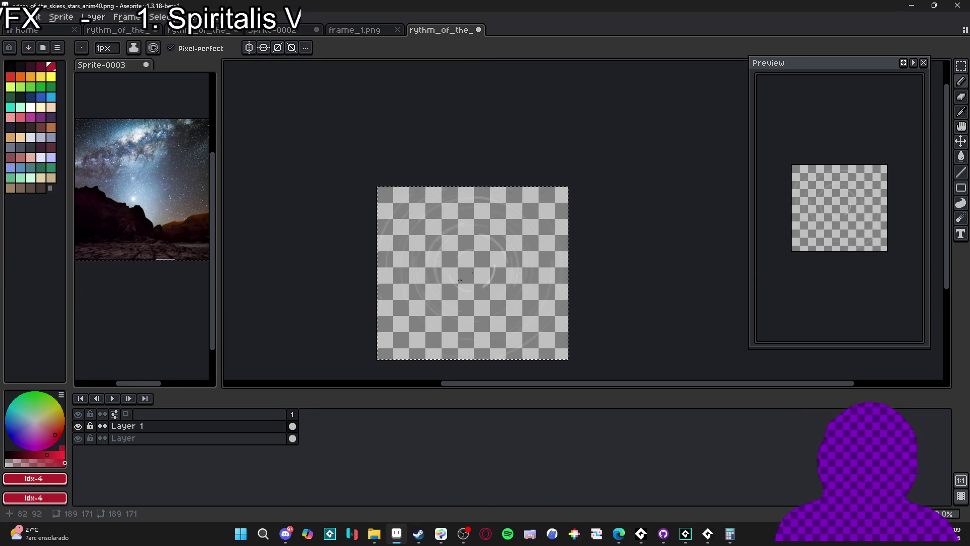
scroll(512, 256, "up", 4)
scroll(513, 254, "down", 4)
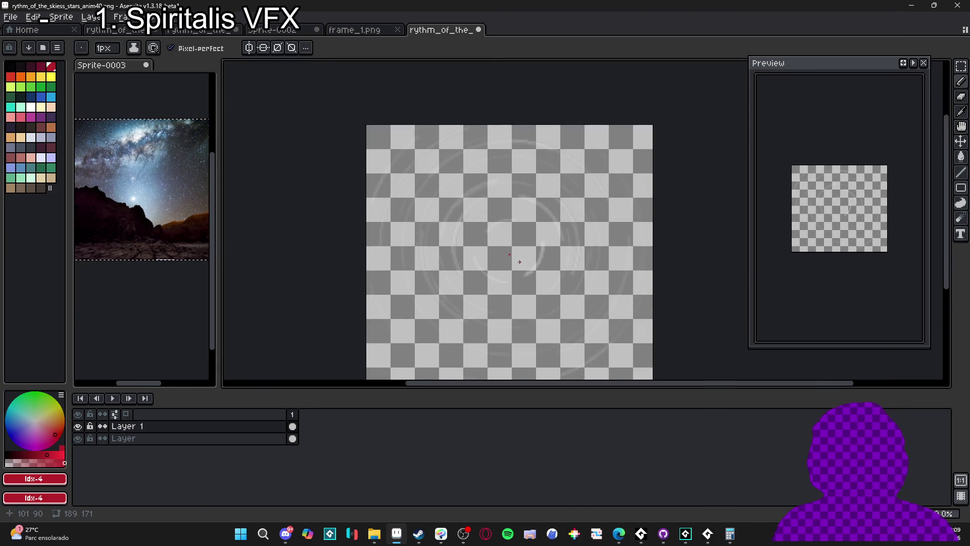
scroll(512, 252, "up", 3)
scroll(511, 251, "up", 1)
scroll(520, 259, "down", 4)
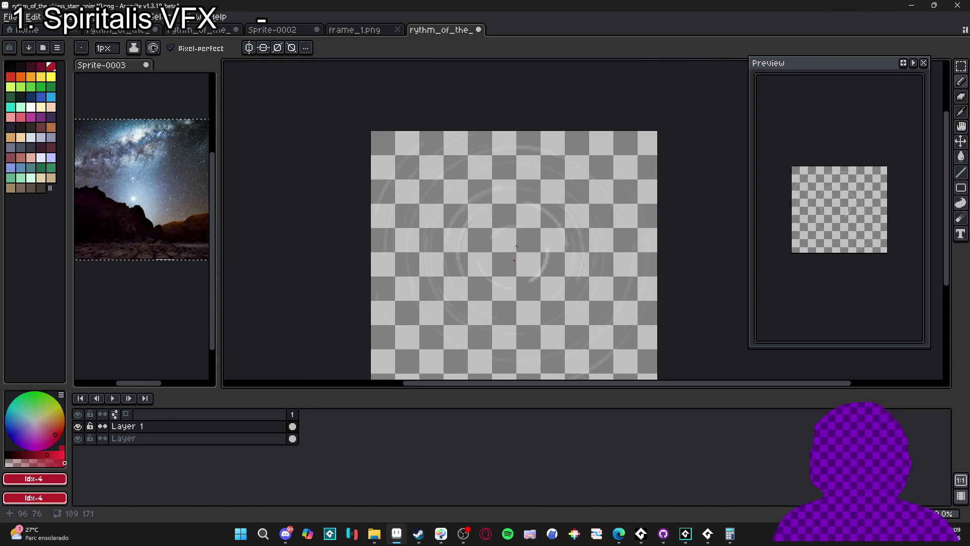
scroll(517, 246, "up", 1)
scroll(517, 246, "down", 2)
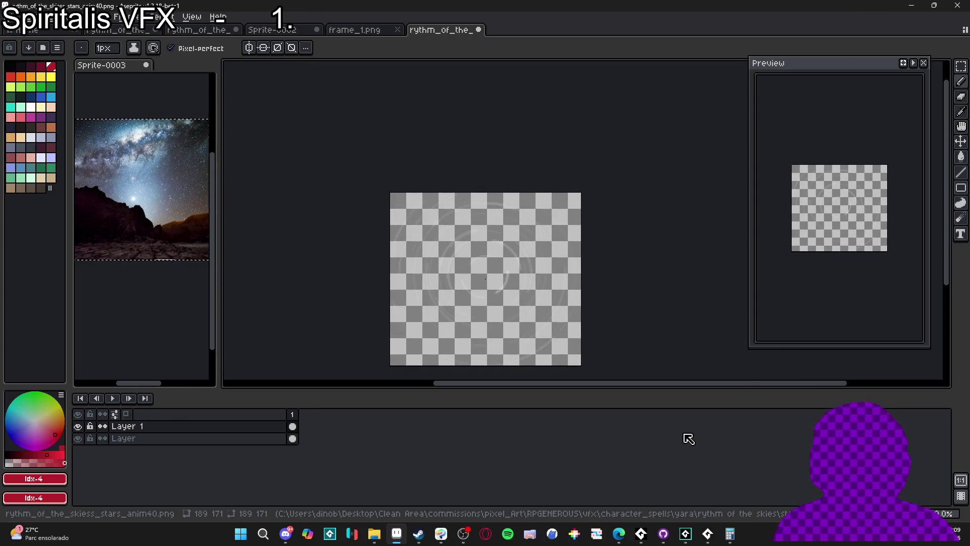
left_click(440, 536)
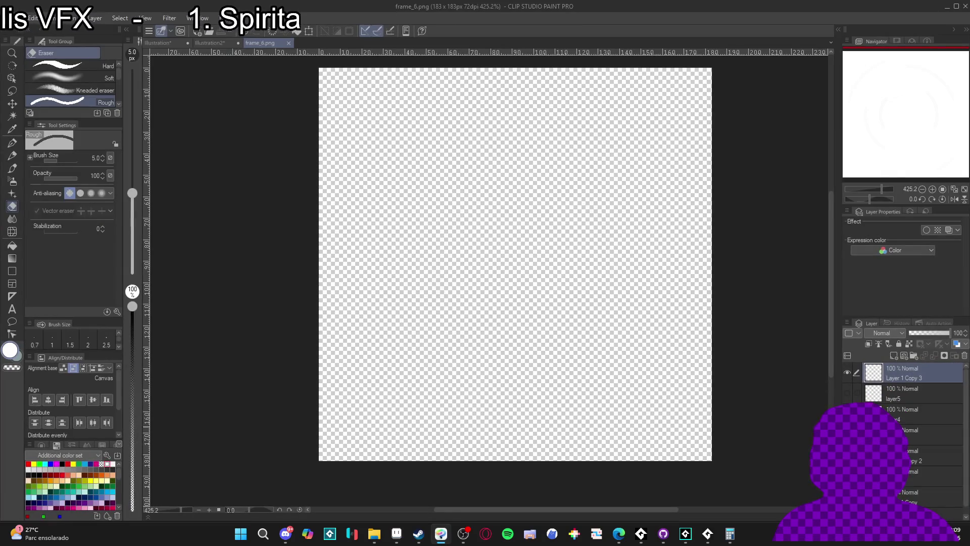
Paste the battle screenshot into frame_6.png and show layer5's rings over it
key("ctrl+v")
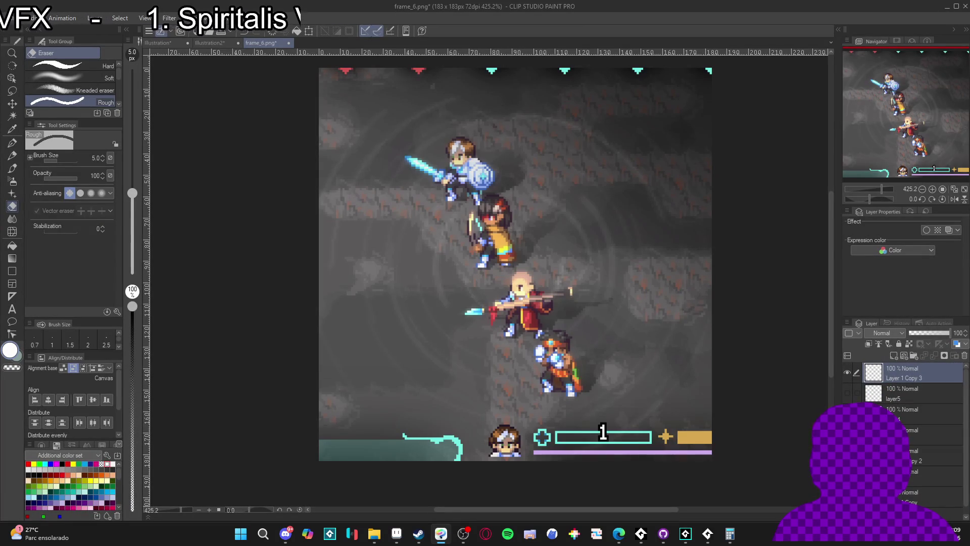
left_click(854, 392)
left_click(849, 392)
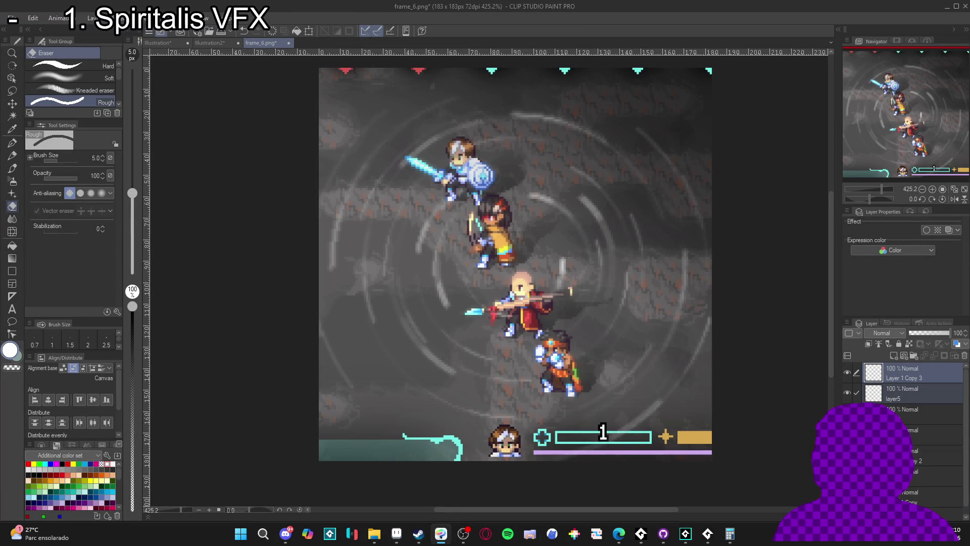
Set the Brush tool to a 600 px size
key("b")
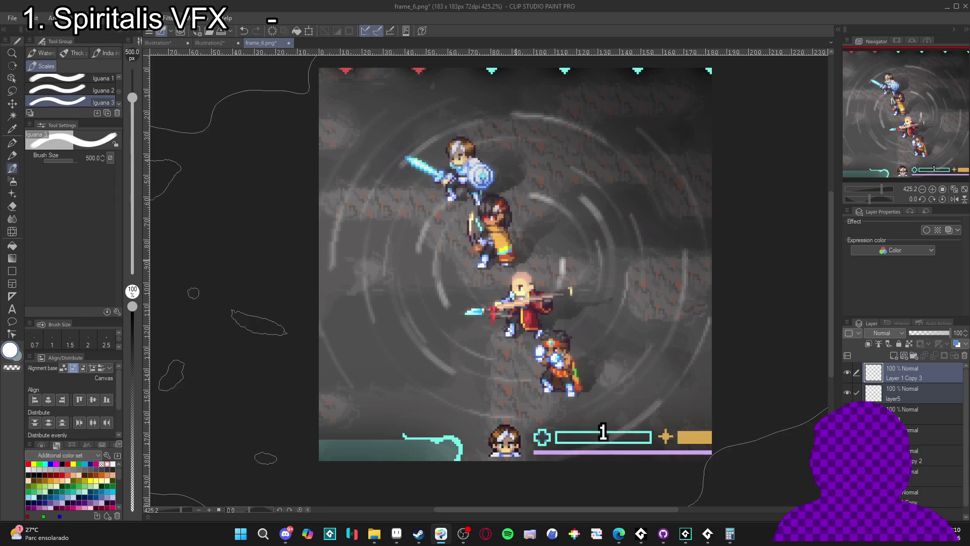
key("bracketright")
left_click(948, 10)
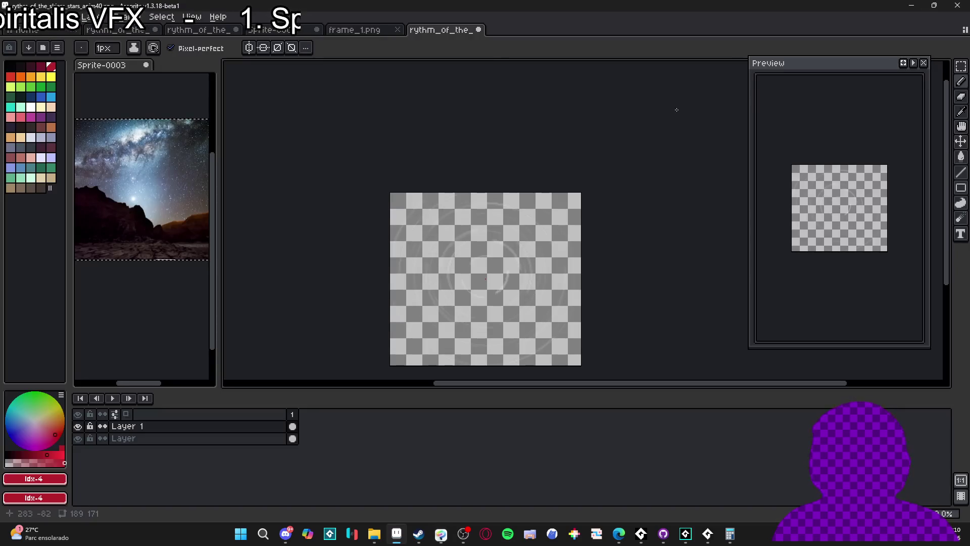
left_click(708, 533)
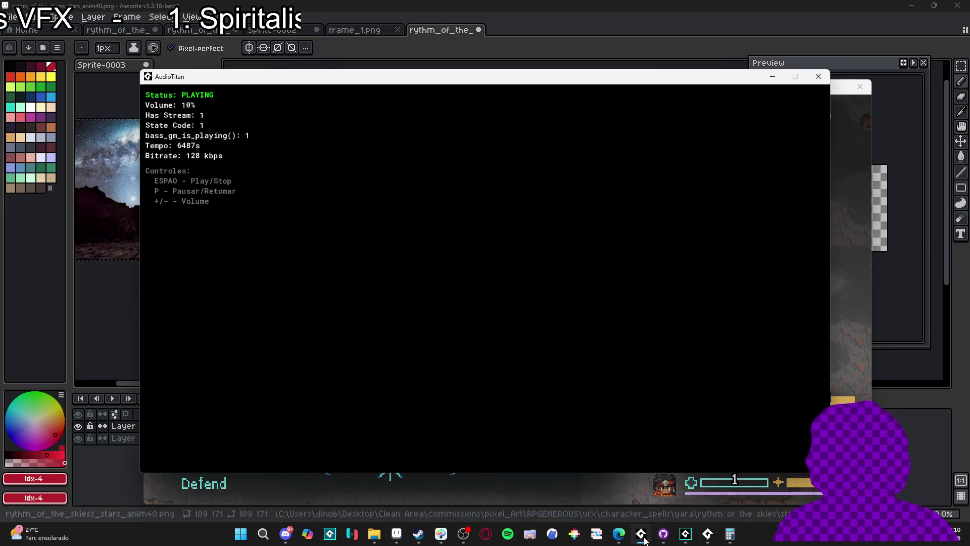
left_click(642, 535)
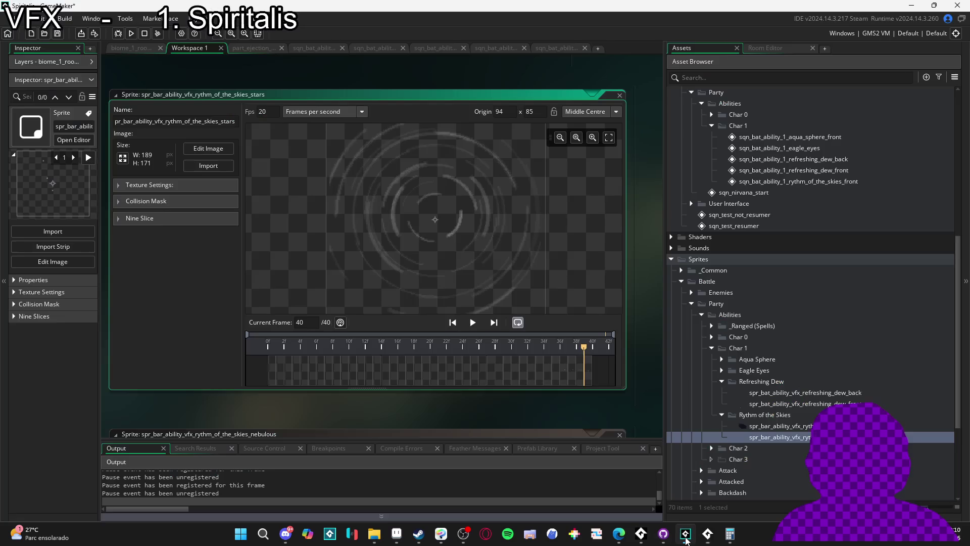
Preview the battle sequence's timeline, stopping the playhead around frame 117
scroll(445, 222, "up", 2)
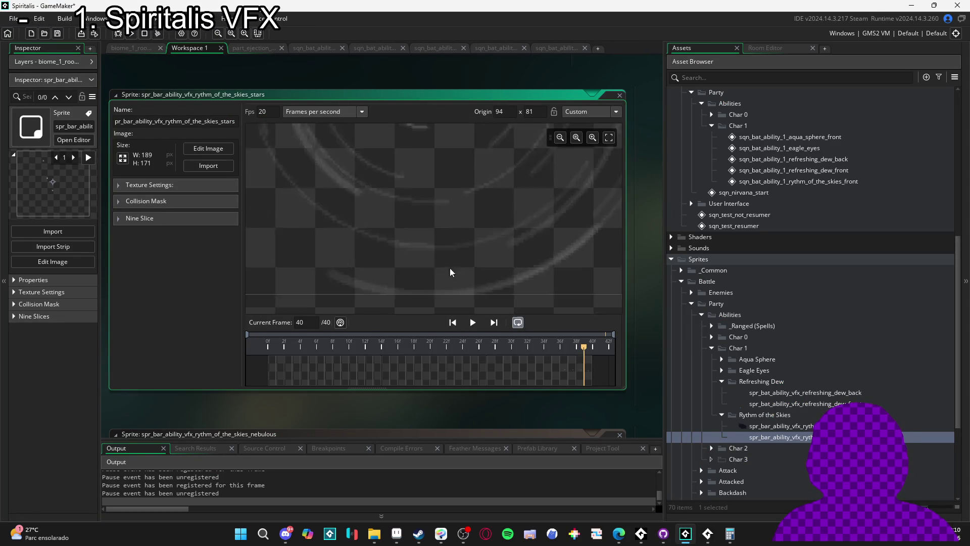
left_click(566, 49)
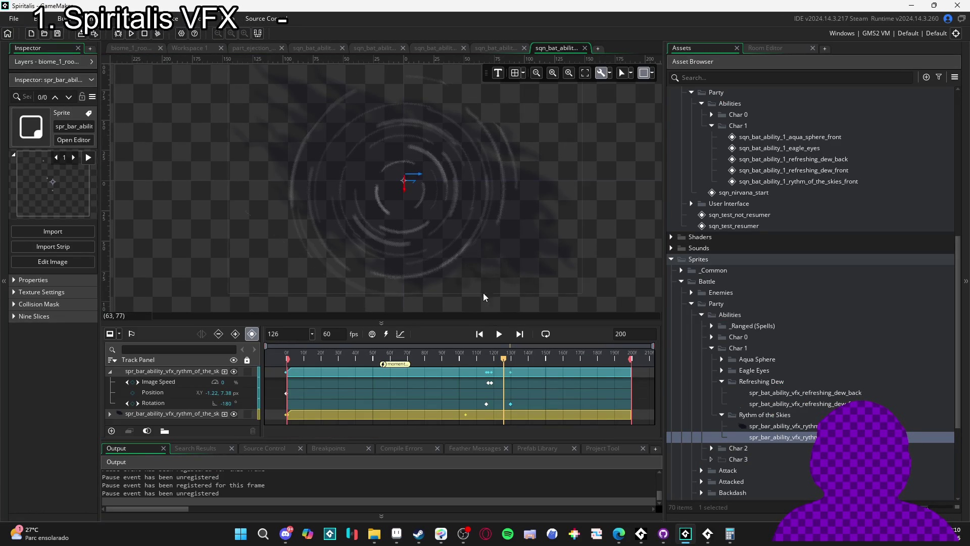
mouse_move(503, 359)
left_mouse_down()
mouse_move(452, 359)
mouse_move(534, 359)
mouse_move(134, 345)
left_mouse_up()
key("space")
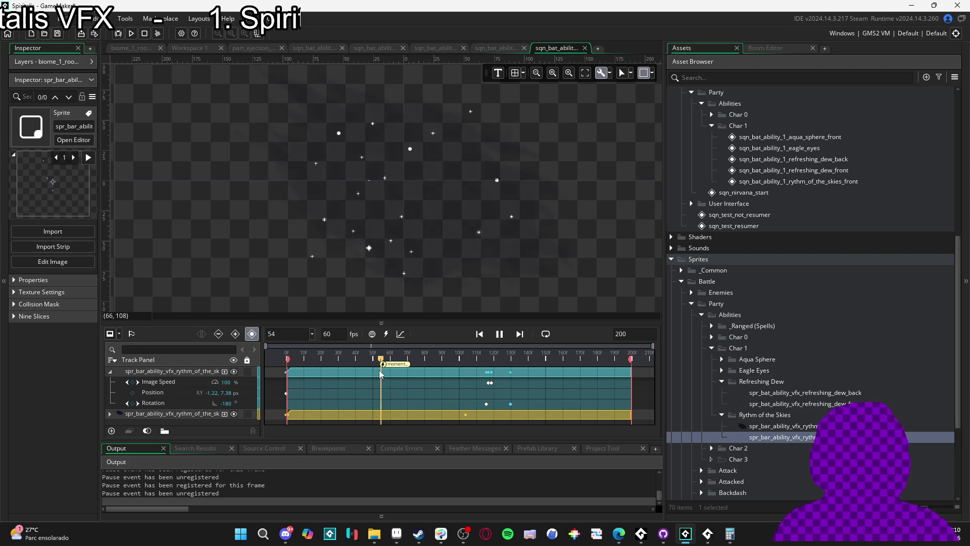
key("space")
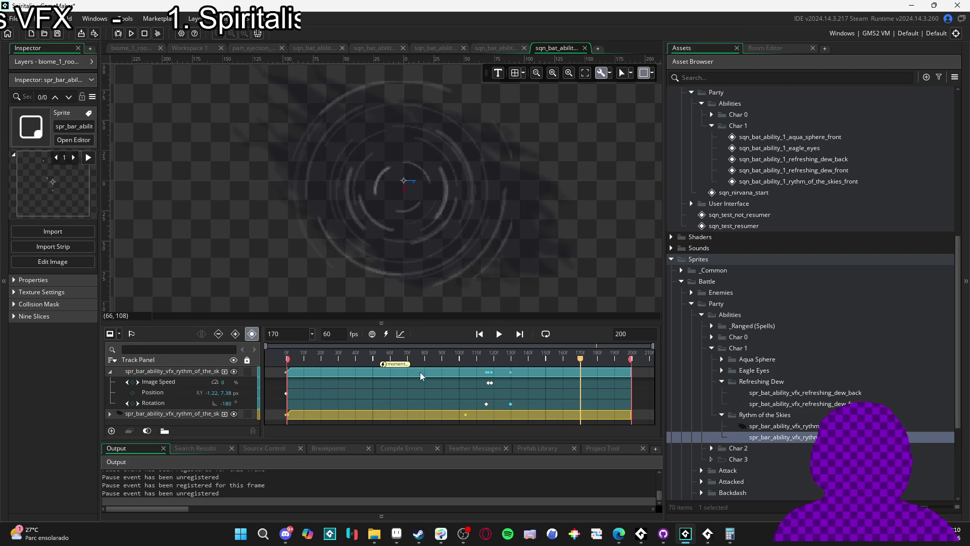
left_click_drag(519, 356, 439, 360)
key("space")
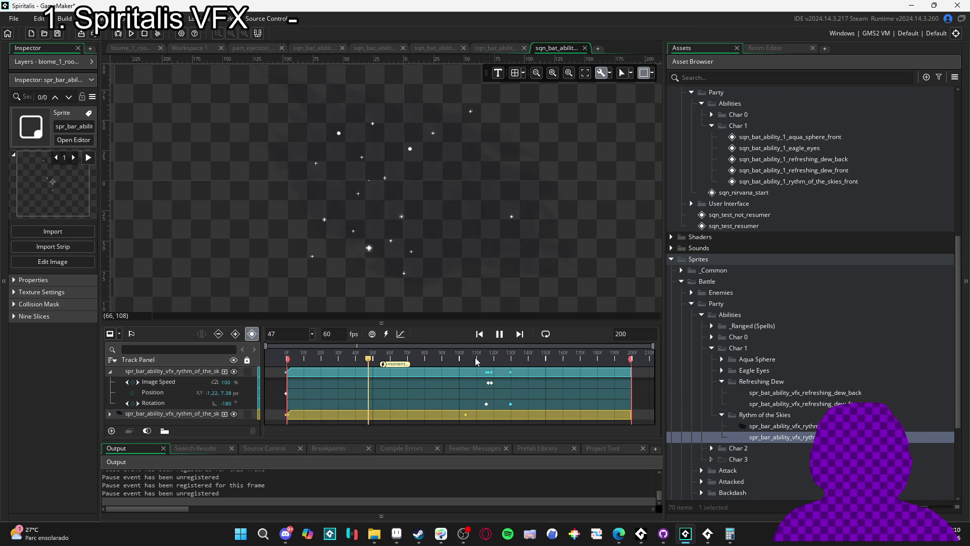
left_click(488, 354)
left_click(488, 354)
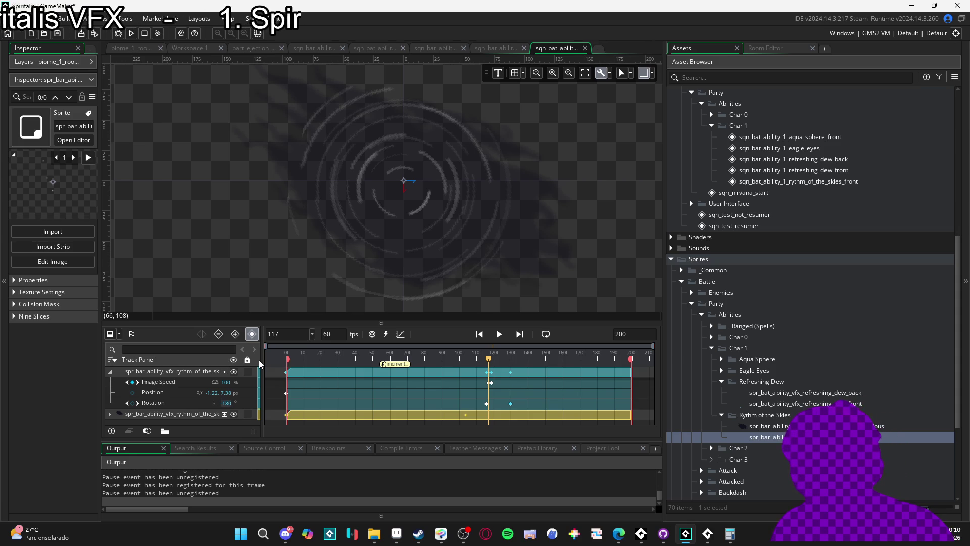
Set the stars track rotation to -100 and replay the swirl, returning to frame 115
type("-100")
key("Return")
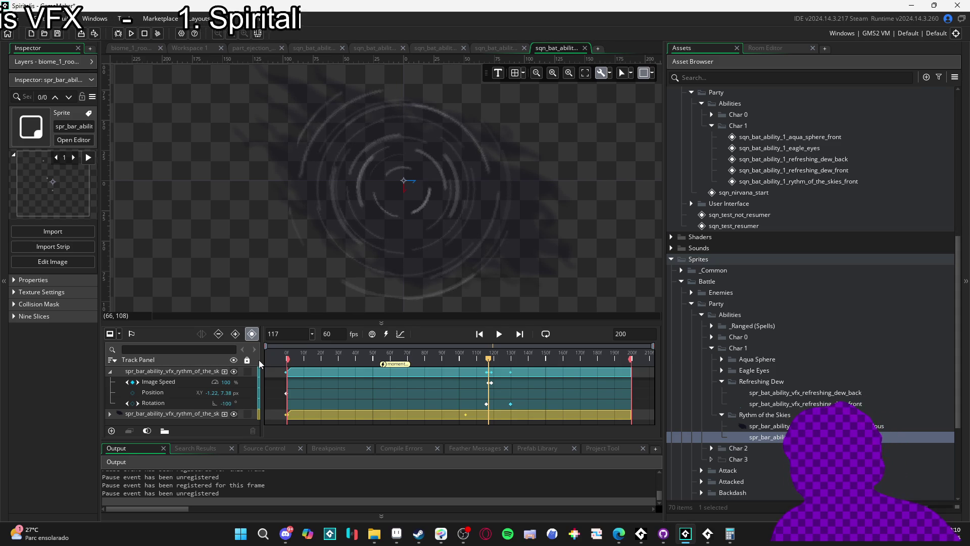
key("space")
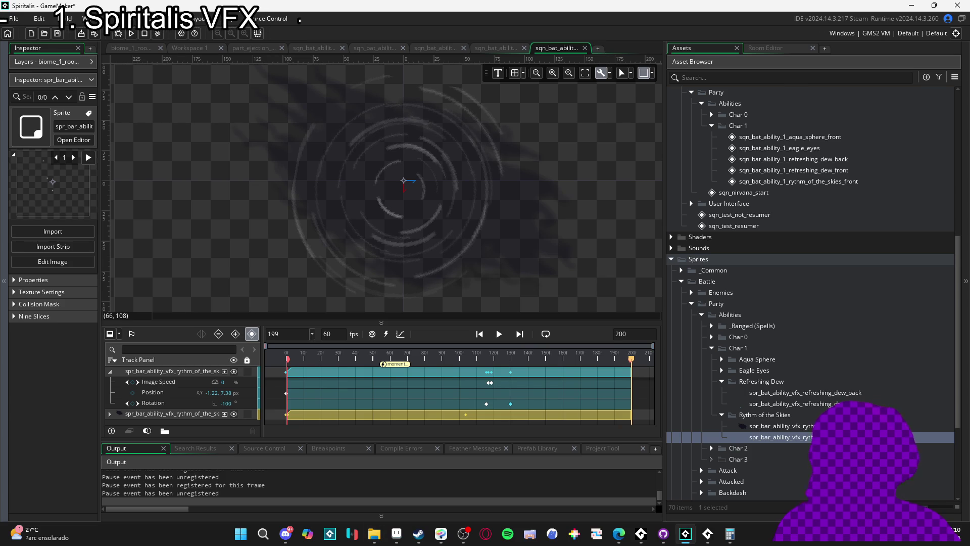
left_click_drag(501, 363, 489, 362)
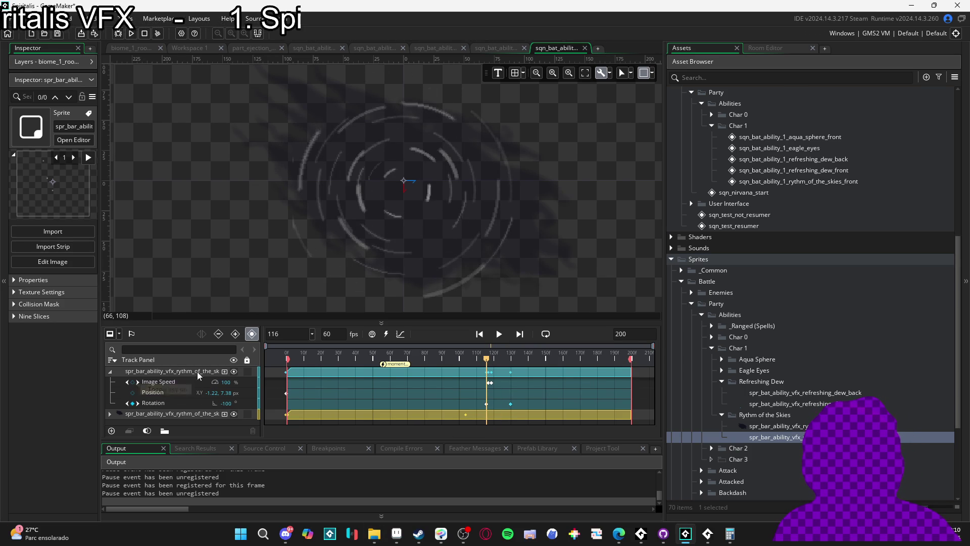
Add a Colour Multiply track to the stars sprite with an alpha-0 key at frame 130
left_click(225, 373)
left_click(227, 425)
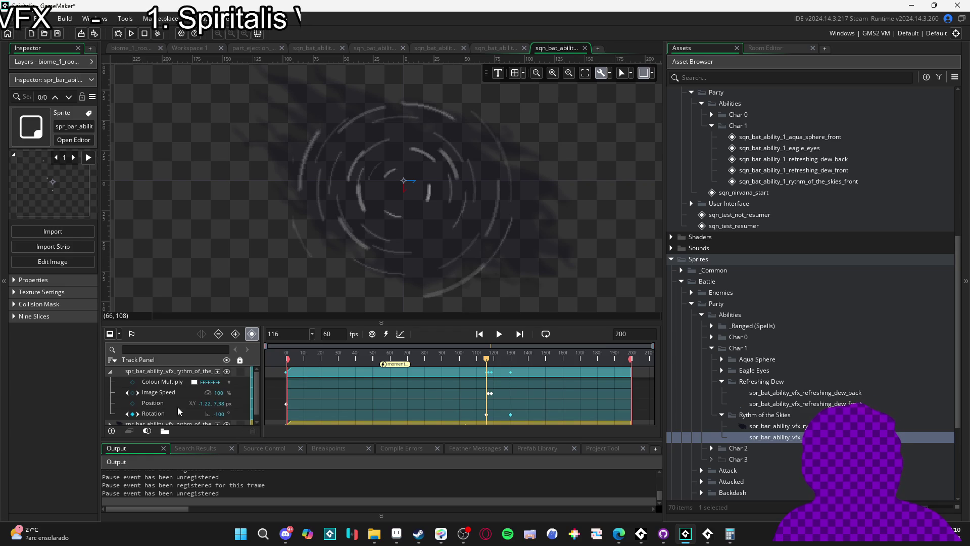
left_click(135, 383)
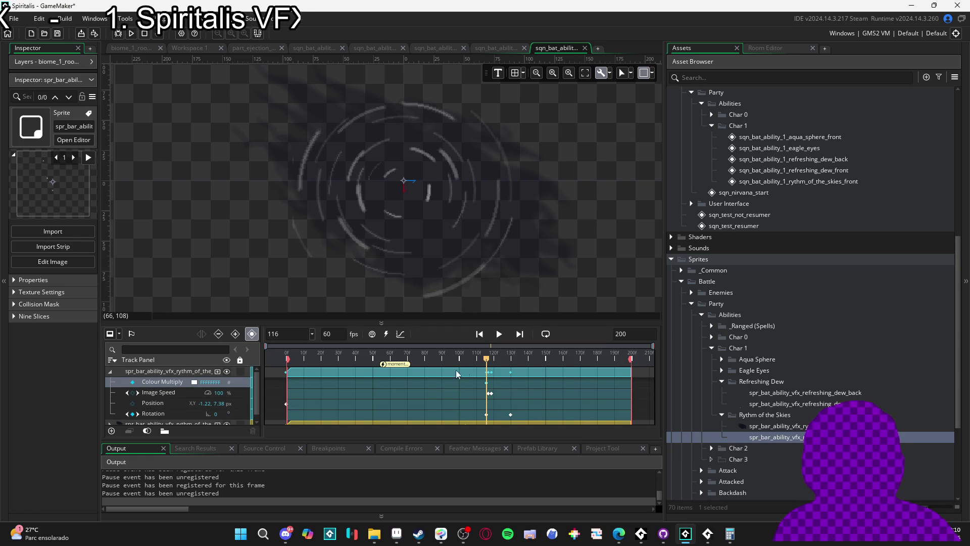
left_click_drag(488, 362, 512, 360)
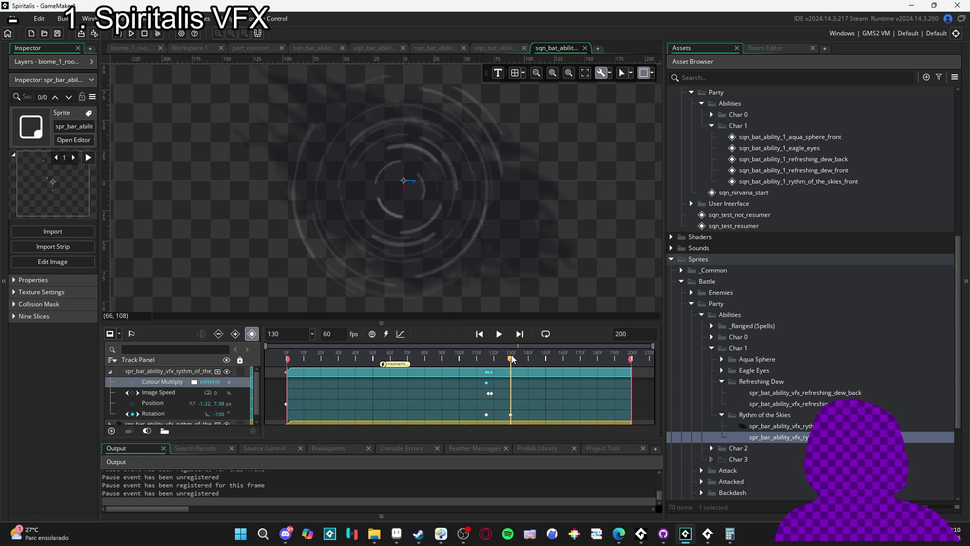
left_click(194, 383)
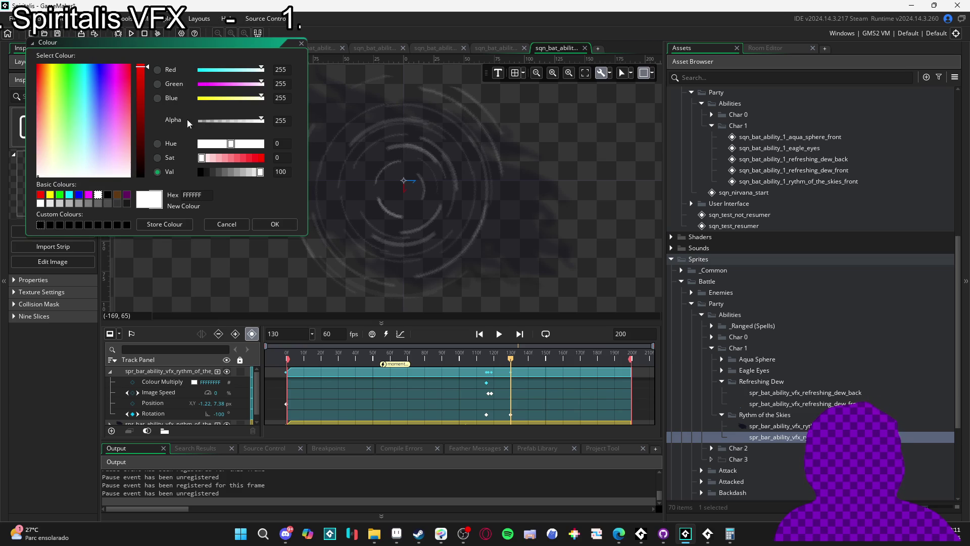
left_click_drag(201, 122, 190, 124)
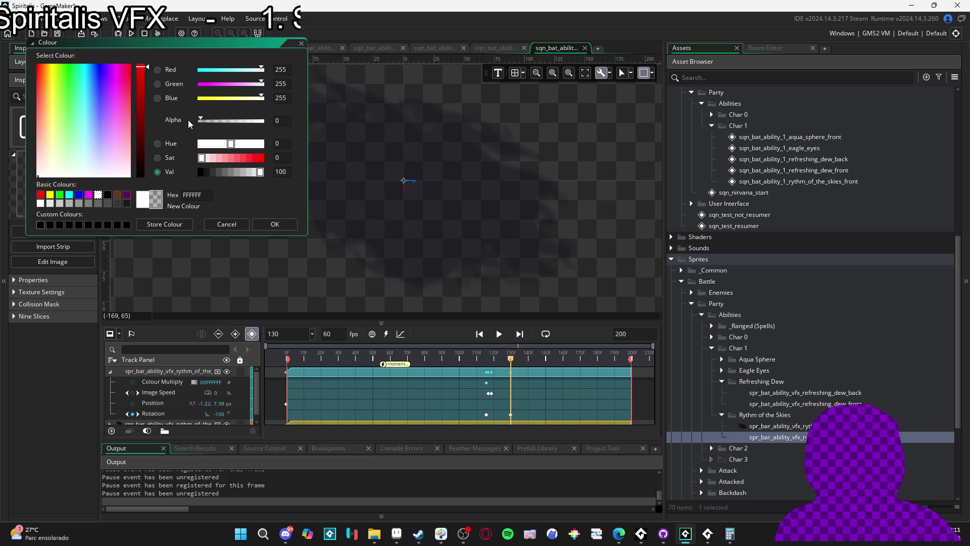
left_click(273, 224)
Expand the nebulous track, narrow the Asset Browser and make the timeline panel taller
scroll(441, 399, "down", 1)
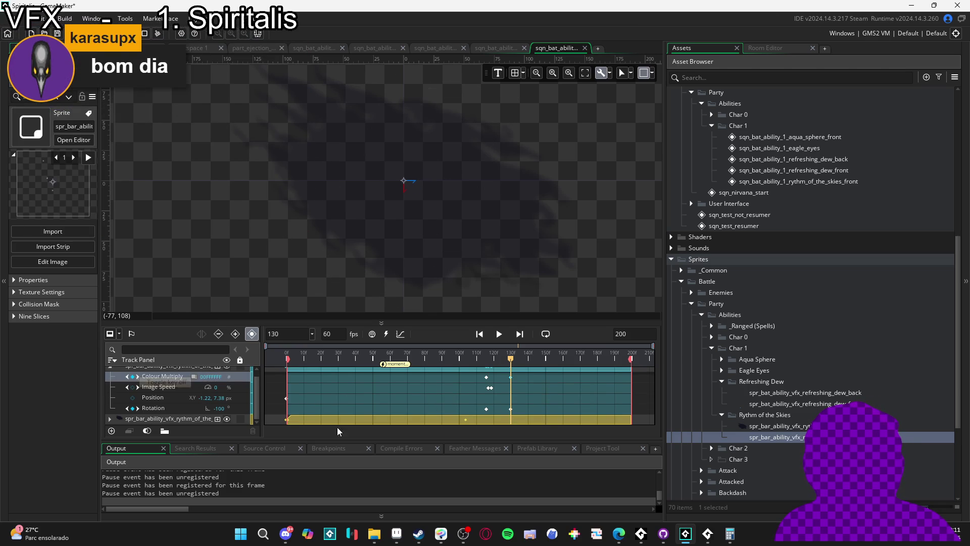
left_click(110, 418)
scroll(459, 386, "down", 2)
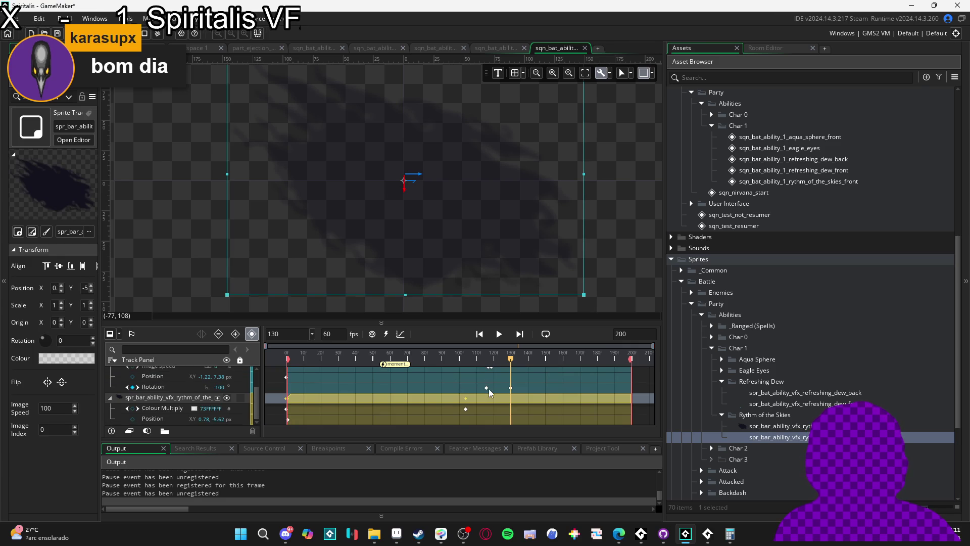
scroll(490, 393, "up", 2)
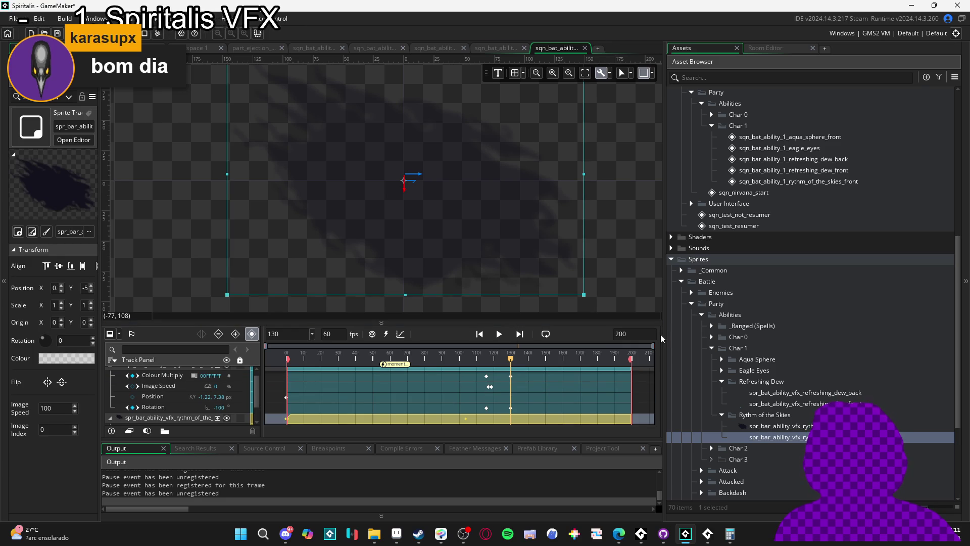
left_click_drag(665, 334, 808, 334)
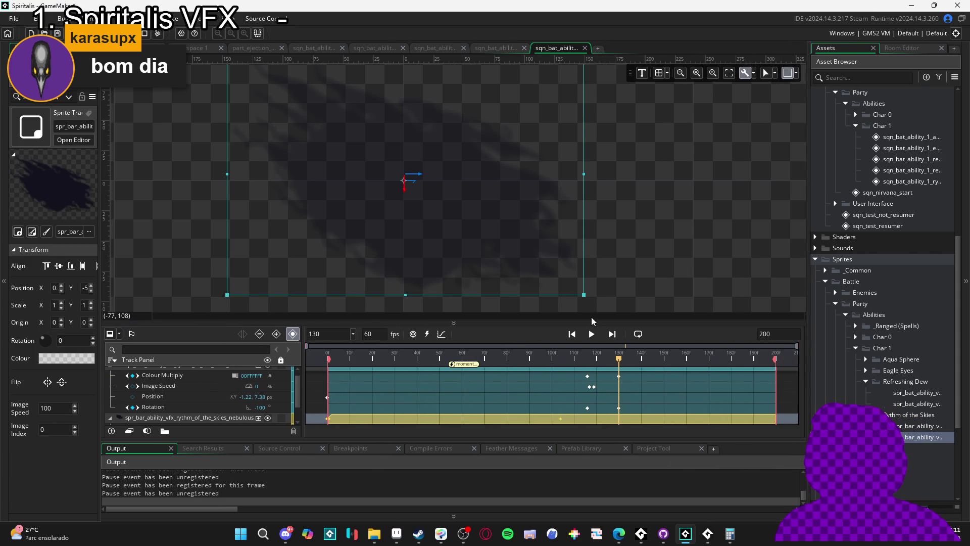
mouse_move(596, 322)
left_mouse_down()
mouse_move(575, 213)
mouse_move(575, 244)
left_mouse_up()
left_click_drag(581, 282, 587, 284)
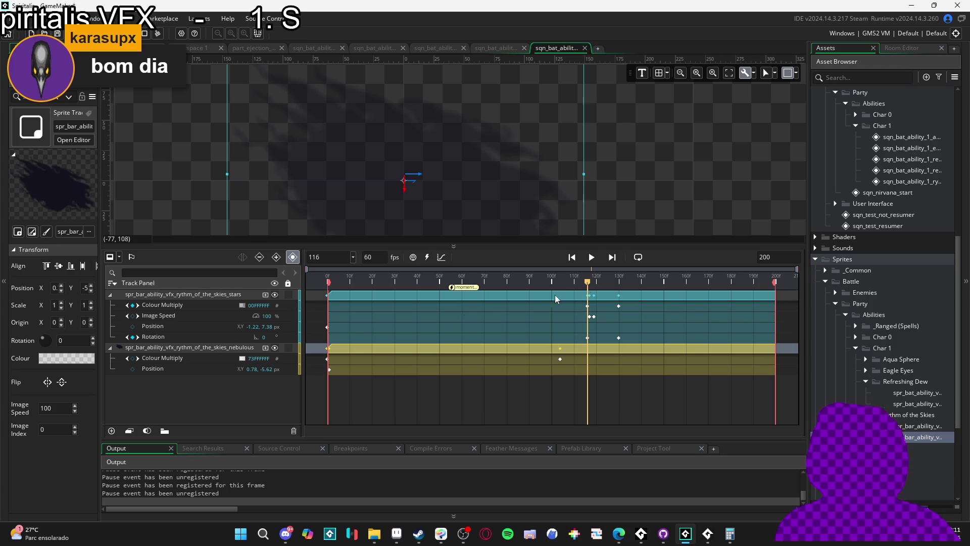
Undo the frame-130 Colour Multiply key and replay the sequence, ending at frame 104
left_click(128, 359)
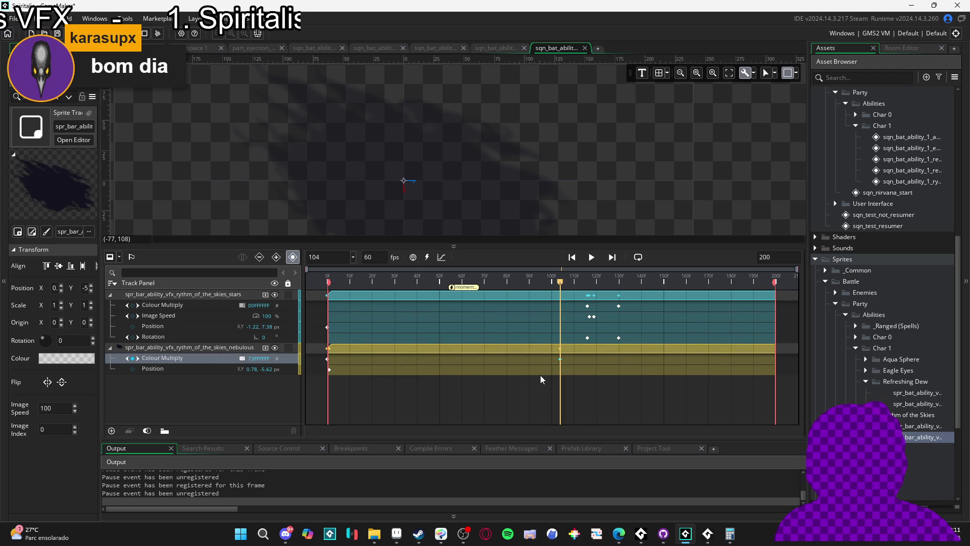
mouse_move(562, 286)
left_mouse_down()
mouse_move(628, 292)
mouse_move(418, 288)
left_mouse_up()
scroll(541, 163, "up", 2)
scroll(542, 167, "down", 2)
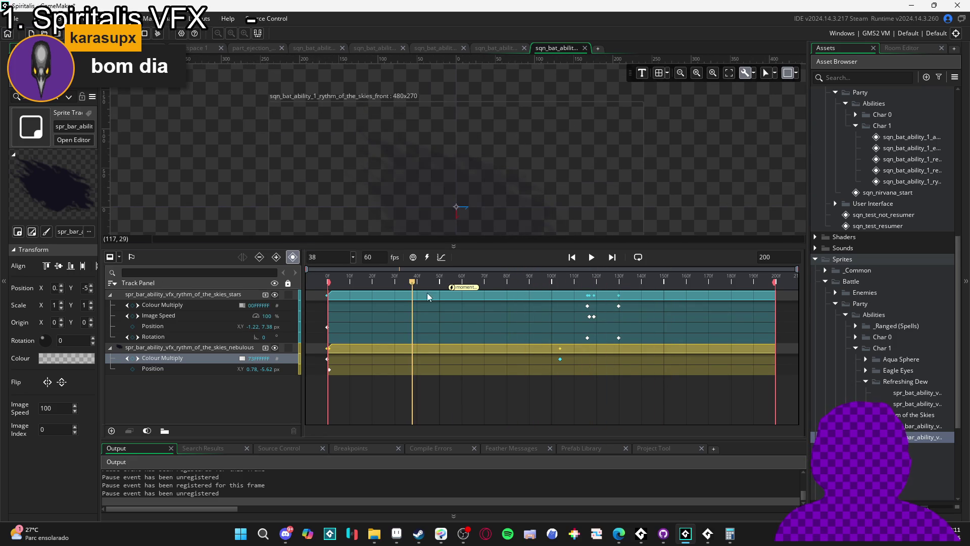
scroll(578, 119, "down", 2)
left_click(590, 282)
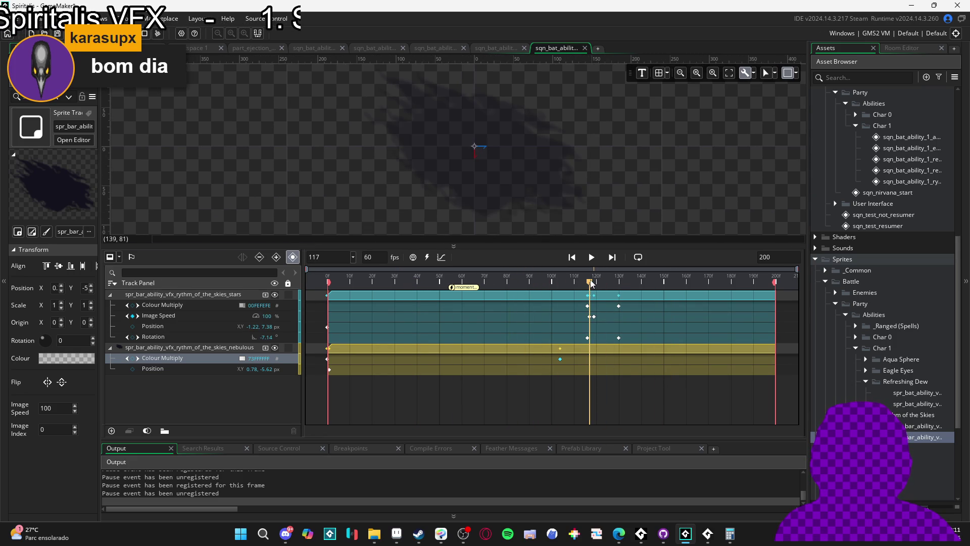
key("ctrl+z")
left_click(418, 282)
key("space")
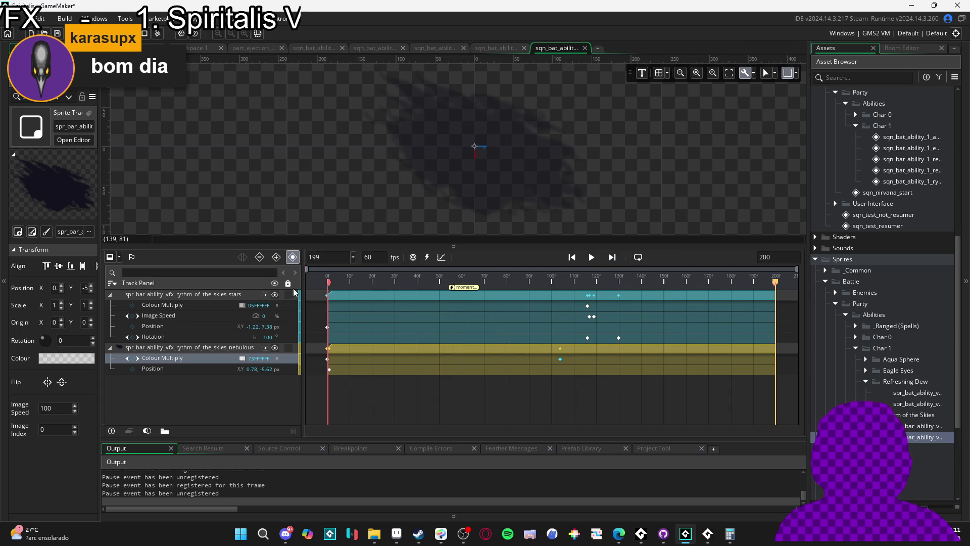
mouse_move(579, 286)
left_mouse_down()
mouse_move(547, 281)
mouse_move(611, 283)
mouse_move(589, 284)
left_mouse_up()
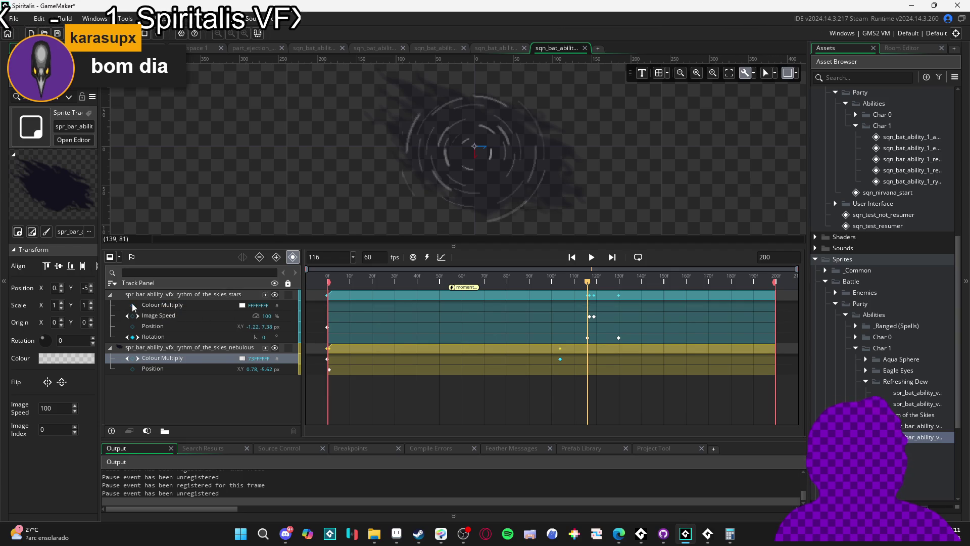
Key the stars Colour Multiply alpha to 0 at frame 130, then preview the fade from frame 96
left_click(134, 306)
left_click_drag(587, 286, 620, 282)
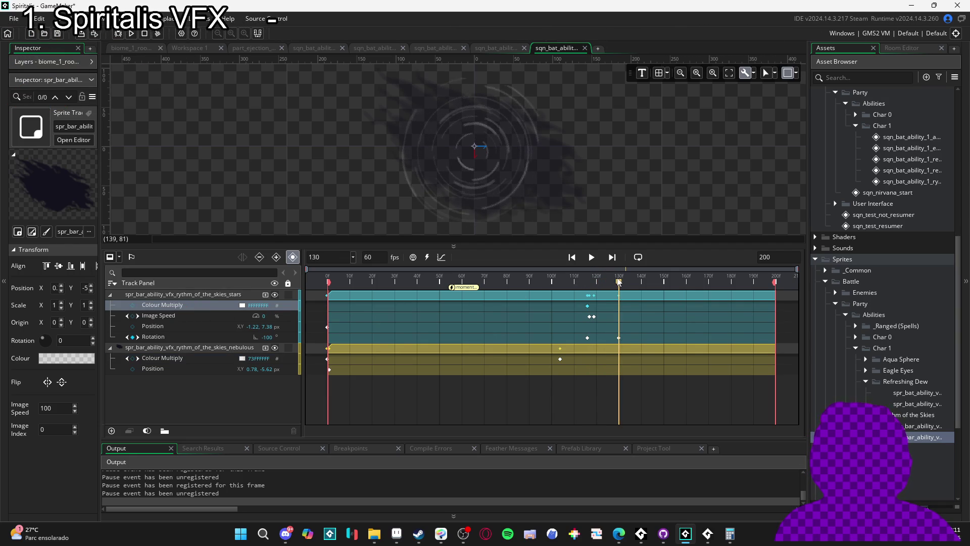
left_click(133, 305)
left_click(242, 306)
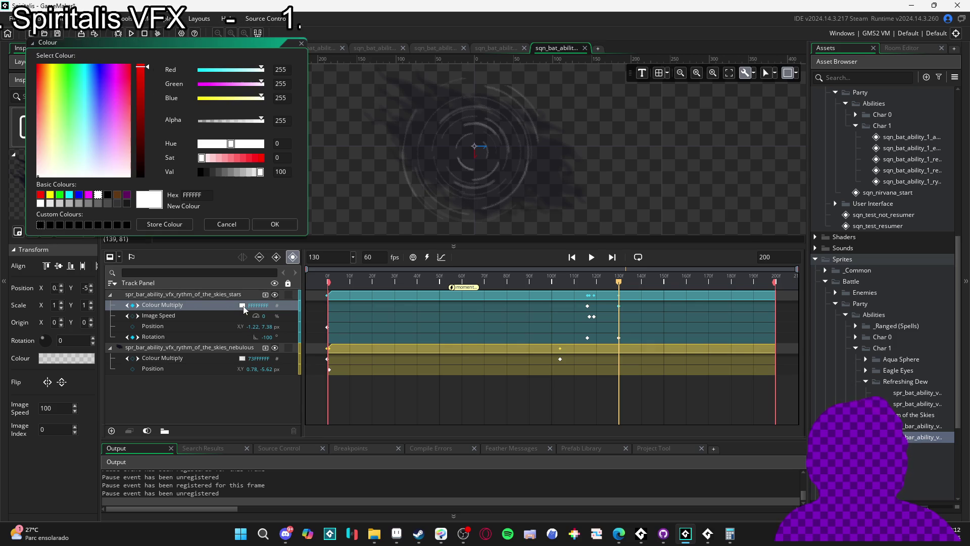
left_click_drag(231, 121, 198, 122)
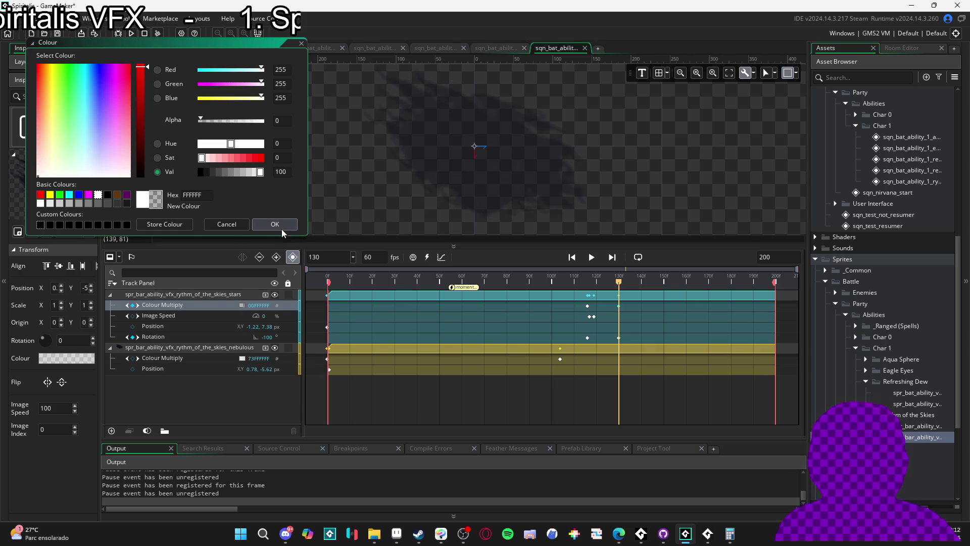
left_click(281, 229)
left_click(542, 276)
key("space")
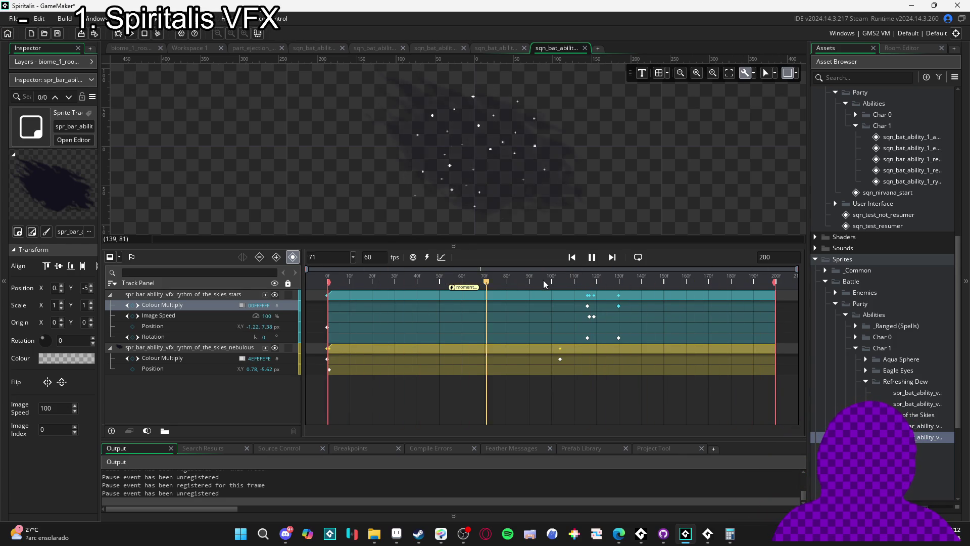
mouse_move(569, 283)
left_mouse_down()
mouse_move(563, 293)
mouse_move(590, 299)
mouse_move(559, 306)
mouse_move(588, 309)
left_mouse_up()
key("Left")
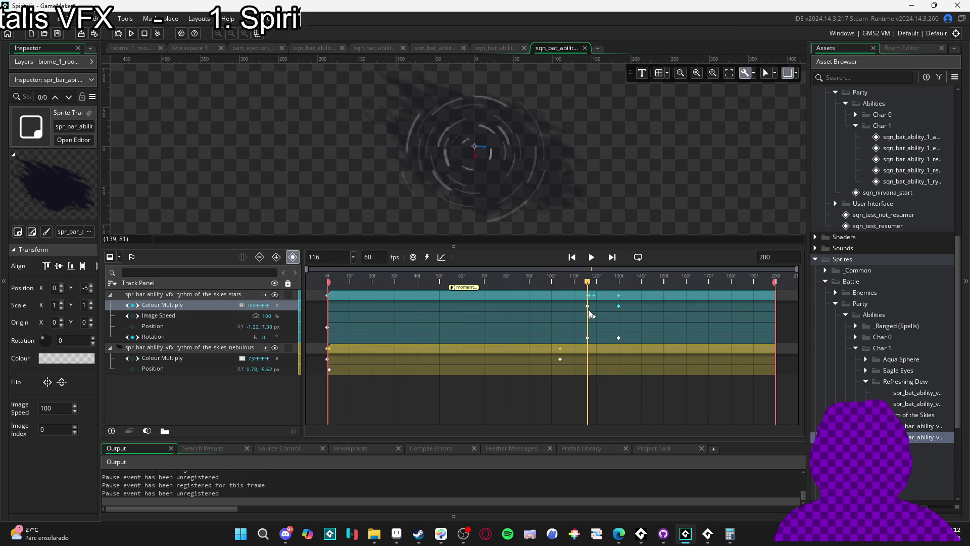
Key the nebulous Colour Multiply at frame 116 and alpha 0 at frame 130, then play it
left_click(133, 358)
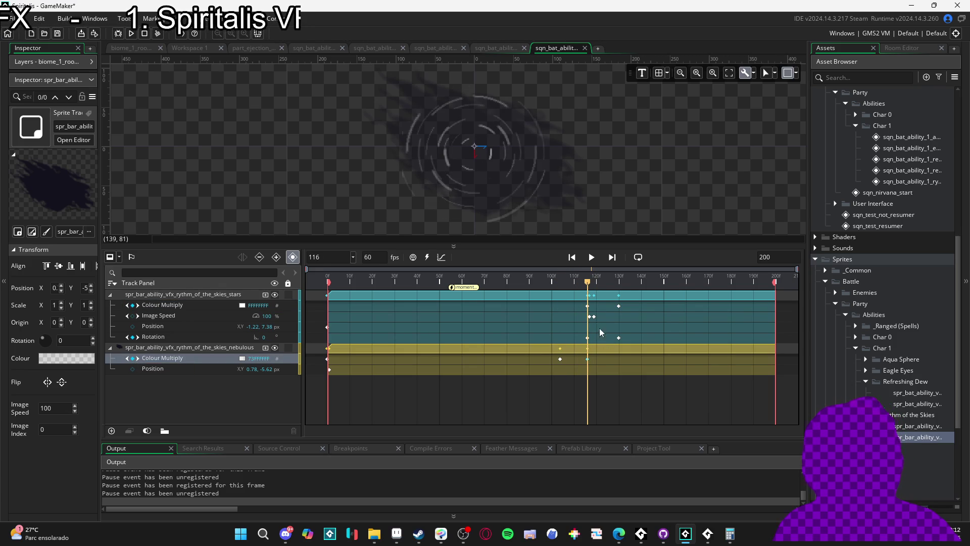
left_click_drag(587, 289, 621, 287)
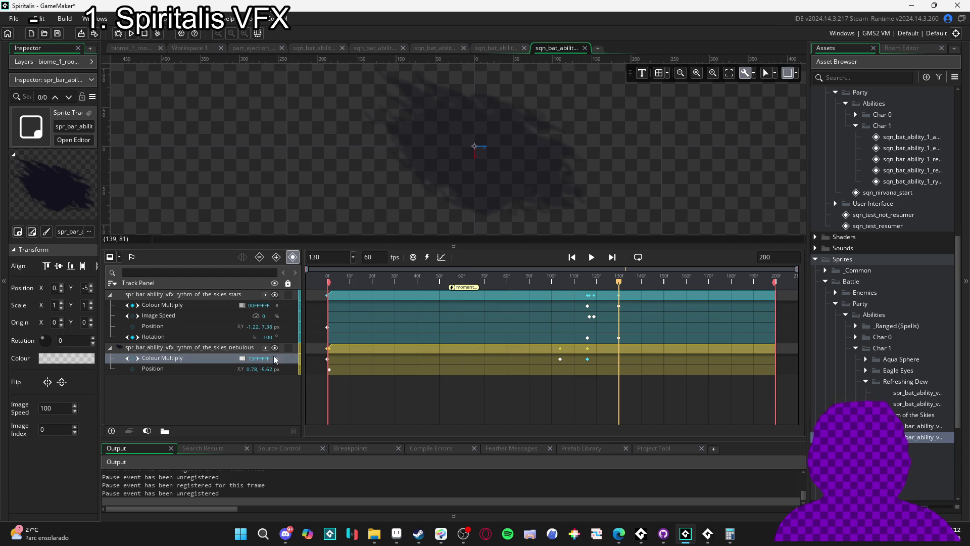
left_click(242, 359)
left_click_drag(212, 119, 198, 121)
left_click(278, 223)
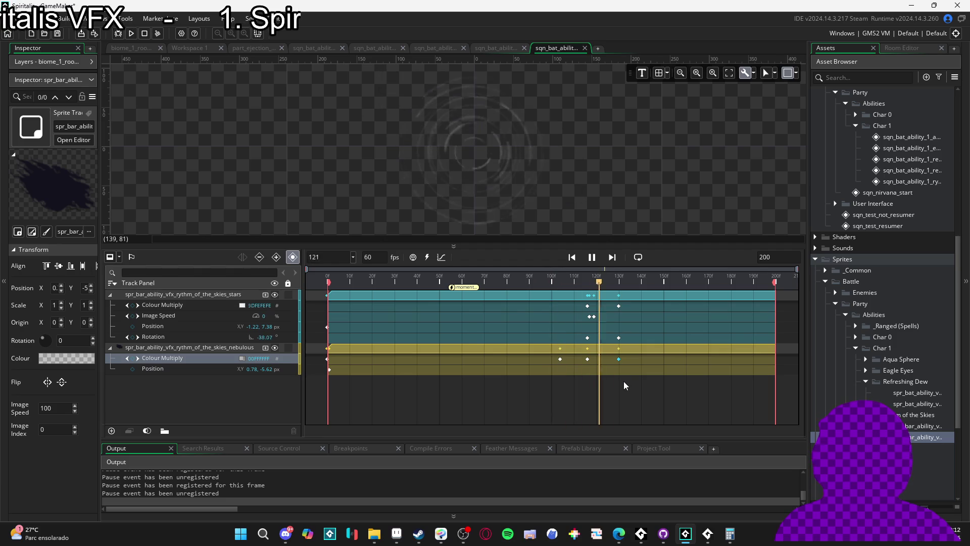
key("space")
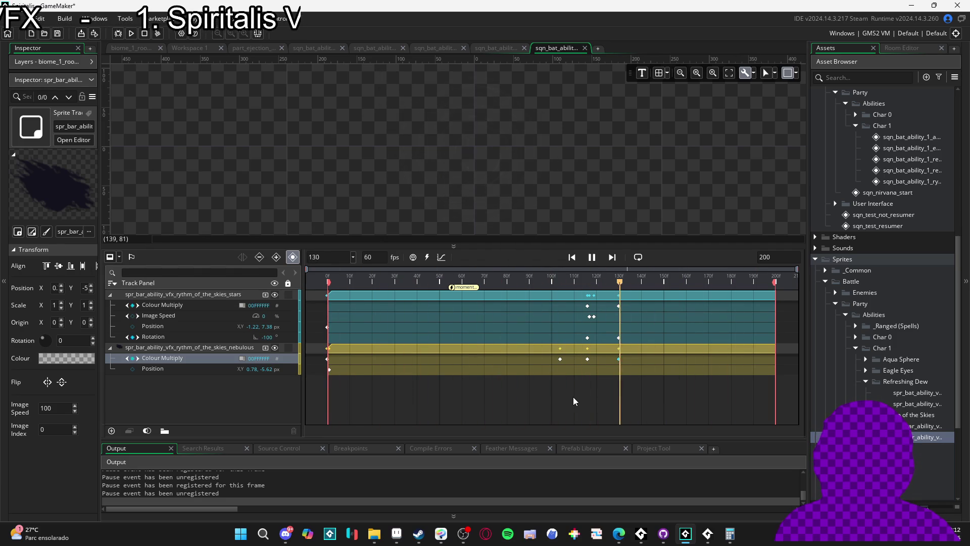
key("space")
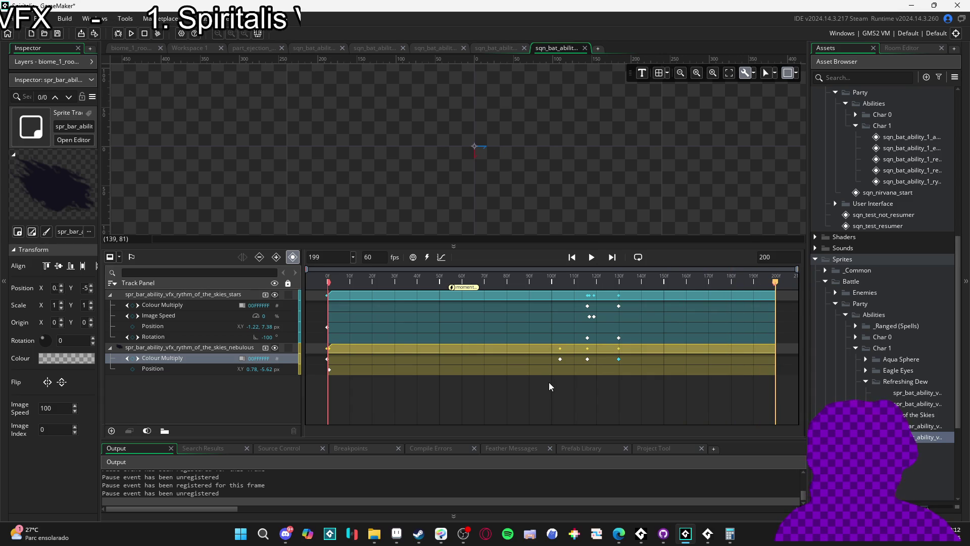
Replay the star-burst sequence and turn on loop playback
key("Return")
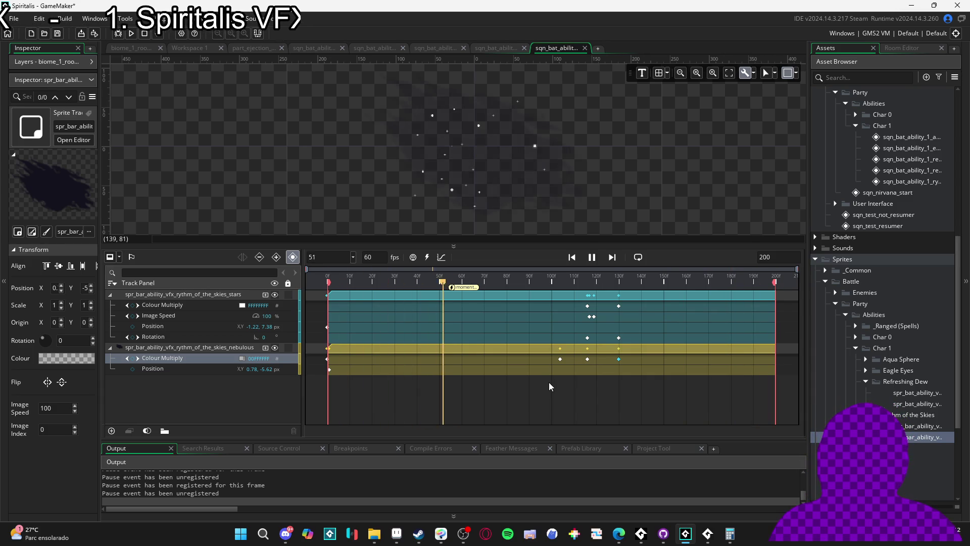
key("Return")
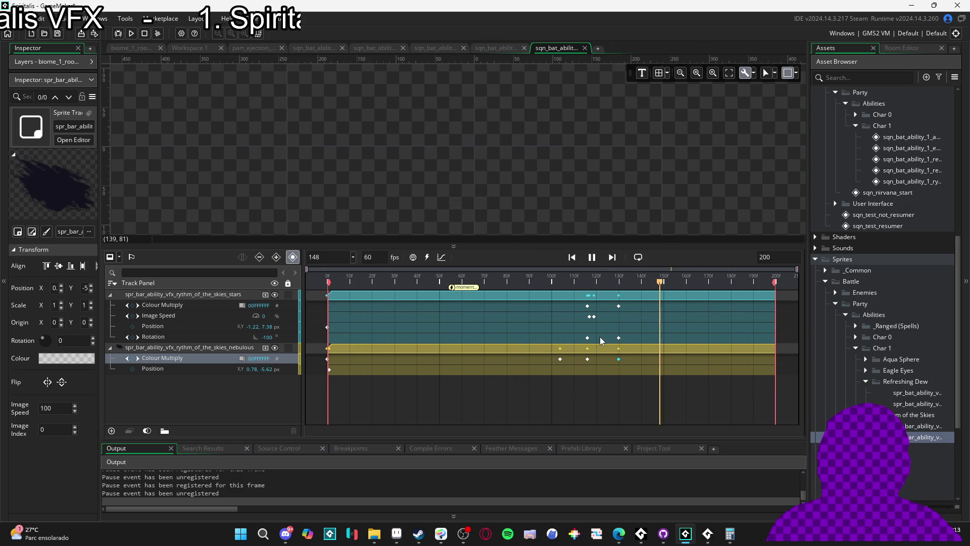
key("space")
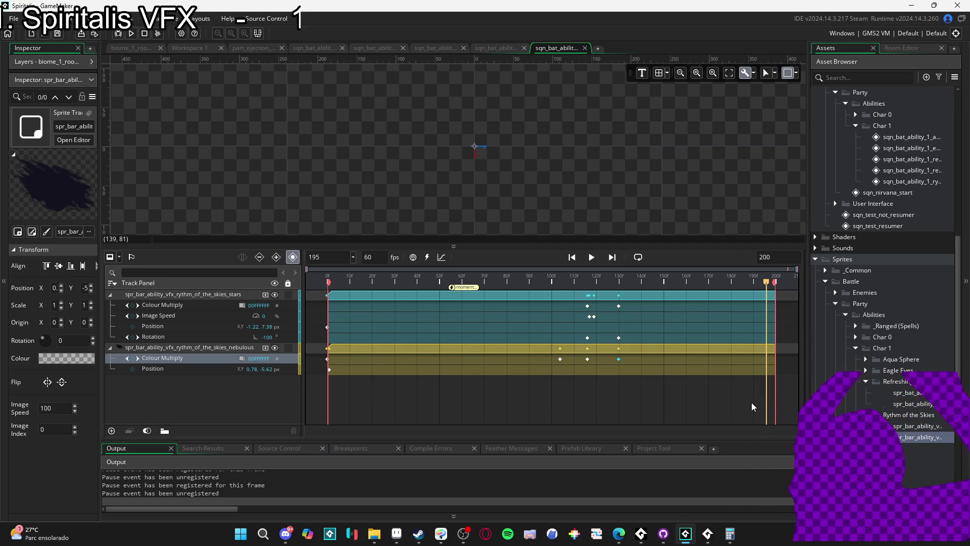
left_click(638, 258)
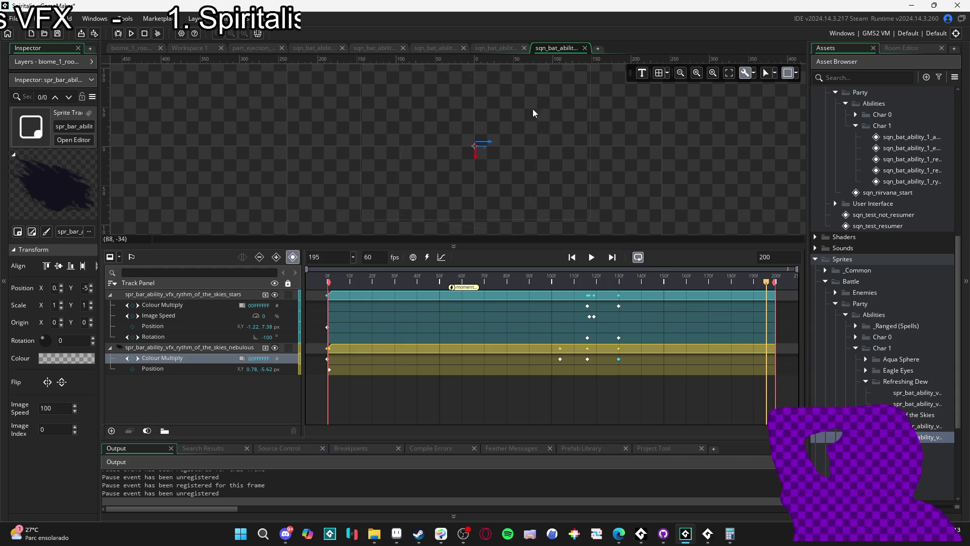
Open the biome_1_room_0_arrival room, shift its view left and bring up Clip Studio Paint
left_click(142, 47)
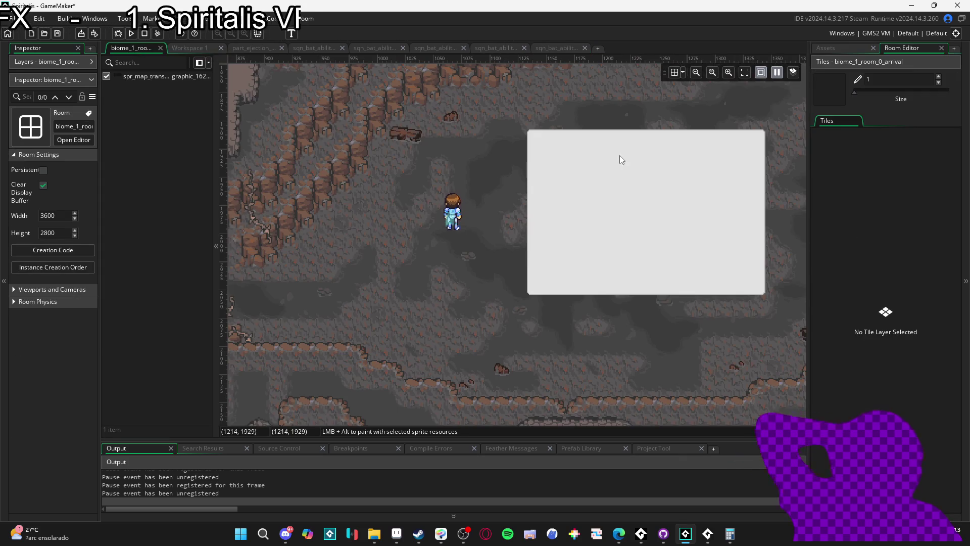
mouse_move(485, 204)
left_mouse_down()
mouse_move(437, 196)
mouse_move(447, 216)
left_mouse_up()
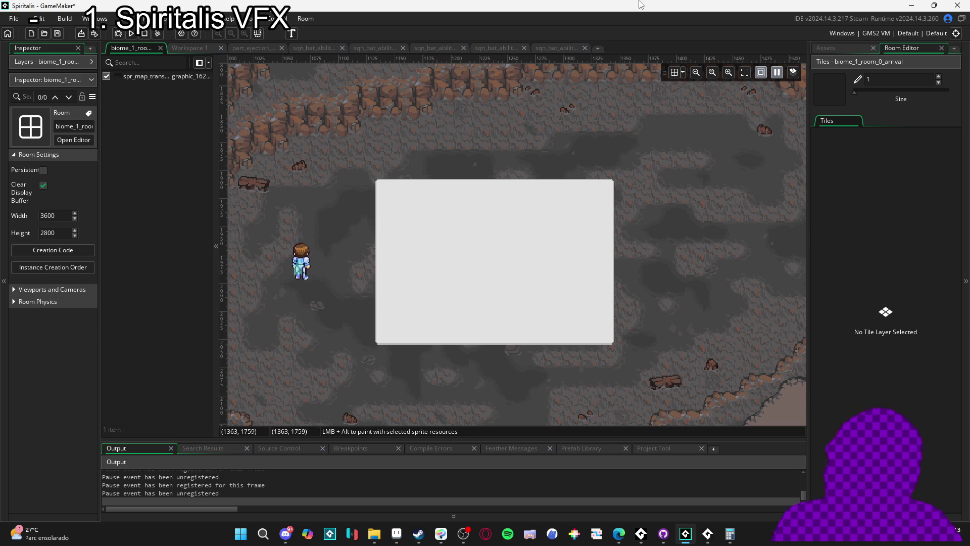
left_click(440, 541)
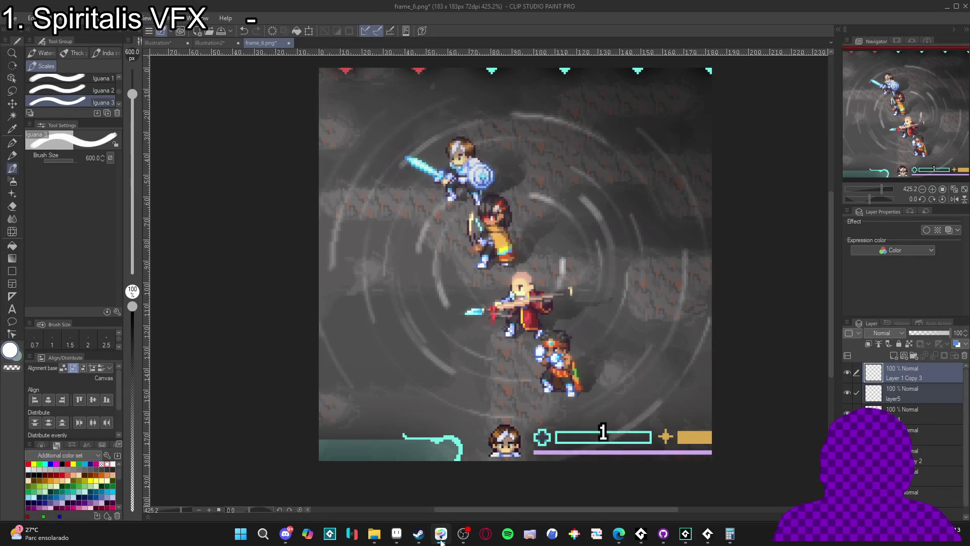
Look through the Aseprite star animation documents, then return to GameMaker's asset tree
left_click(396, 535)
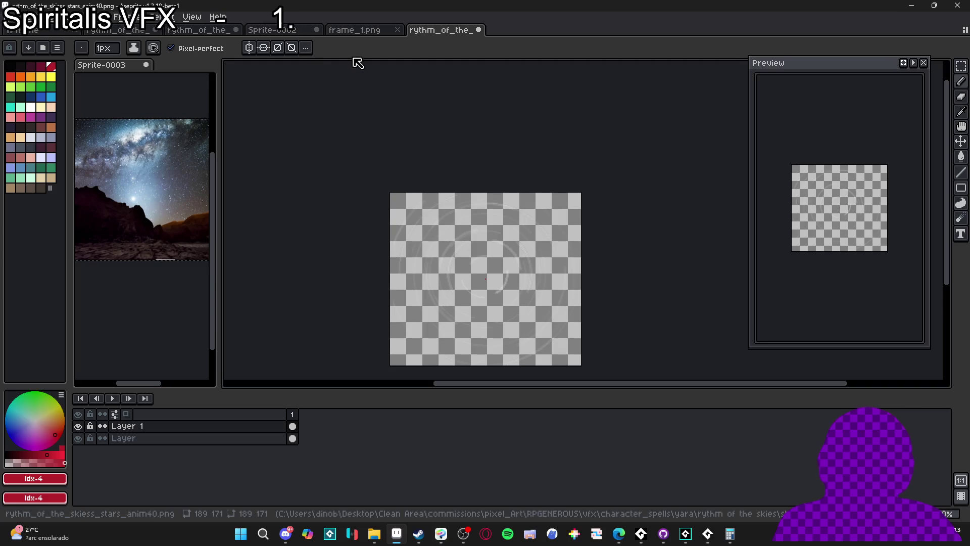
left_click(378, 30)
left_click(275, 29)
left_click(199, 29)
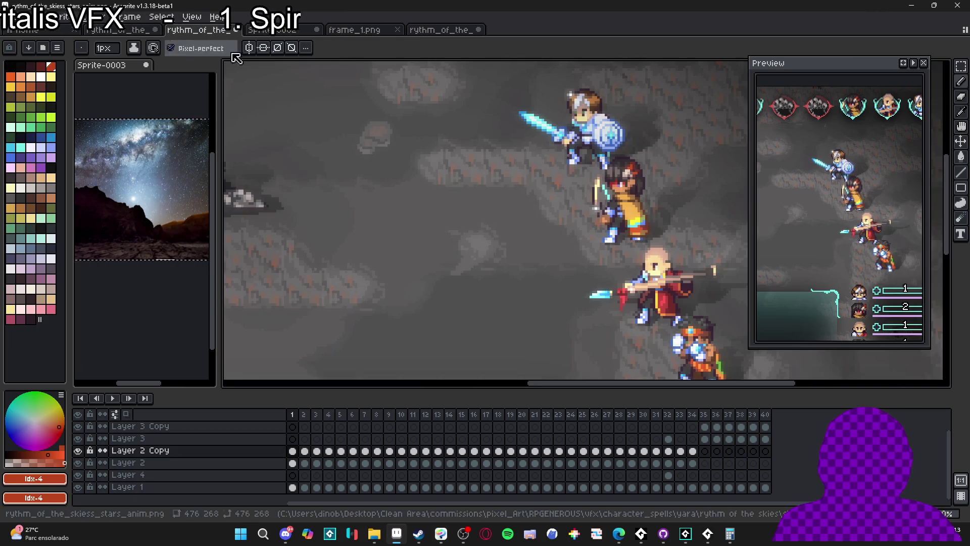
key("alt+Tab")
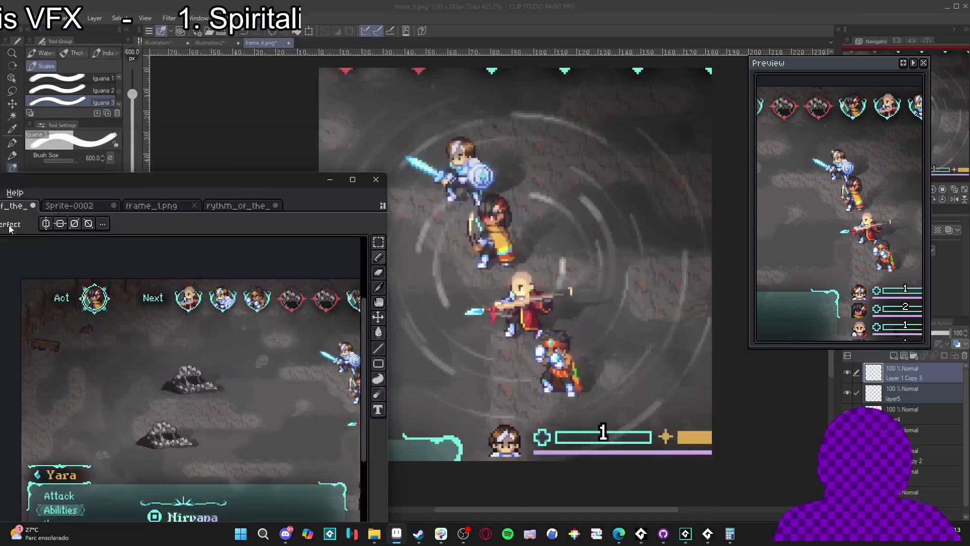
left_click(707, 533)
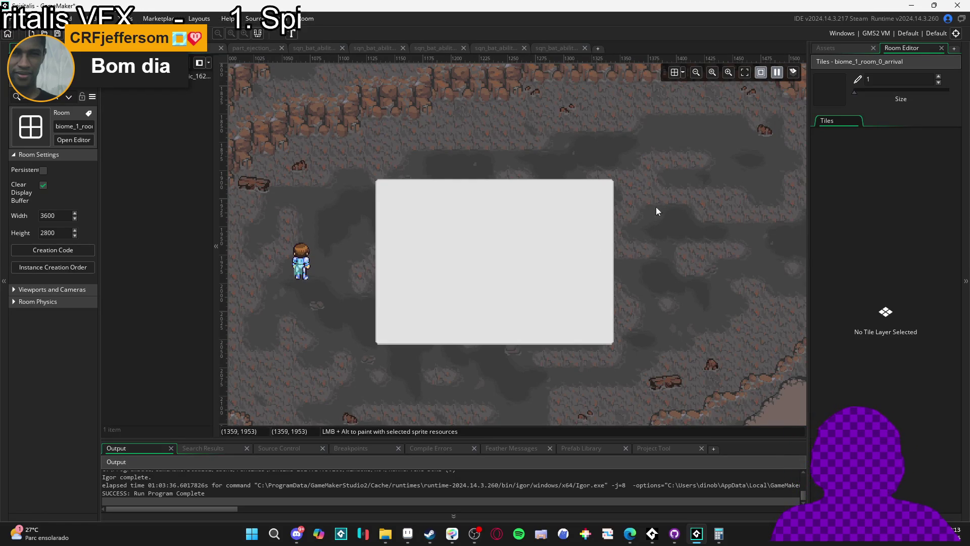
left_click(830, 50)
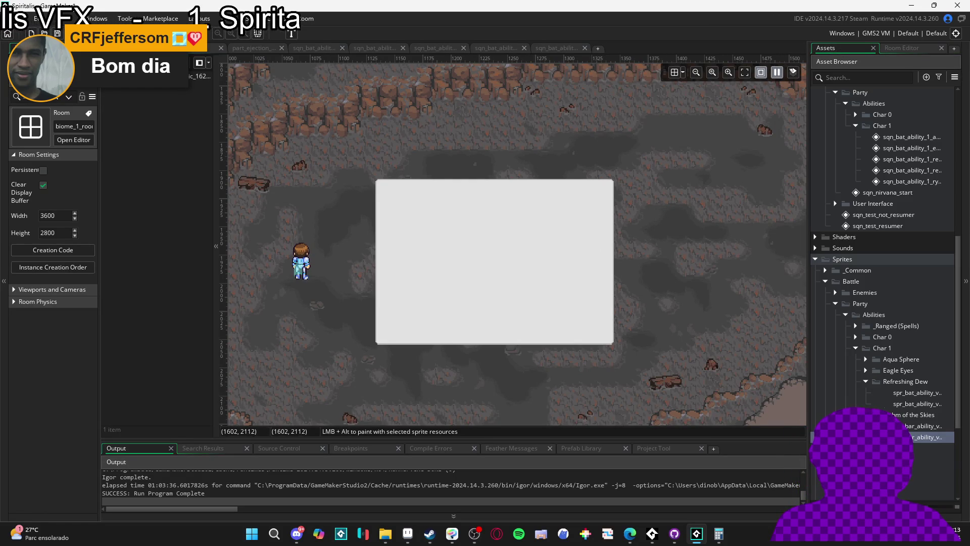
Place the sqn_bat_ability_1 star sequence in biome_1_room_0_arrival and run the game with F5
scroll(892, 278, "down", 3)
scroll(866, 172, "up", 7)
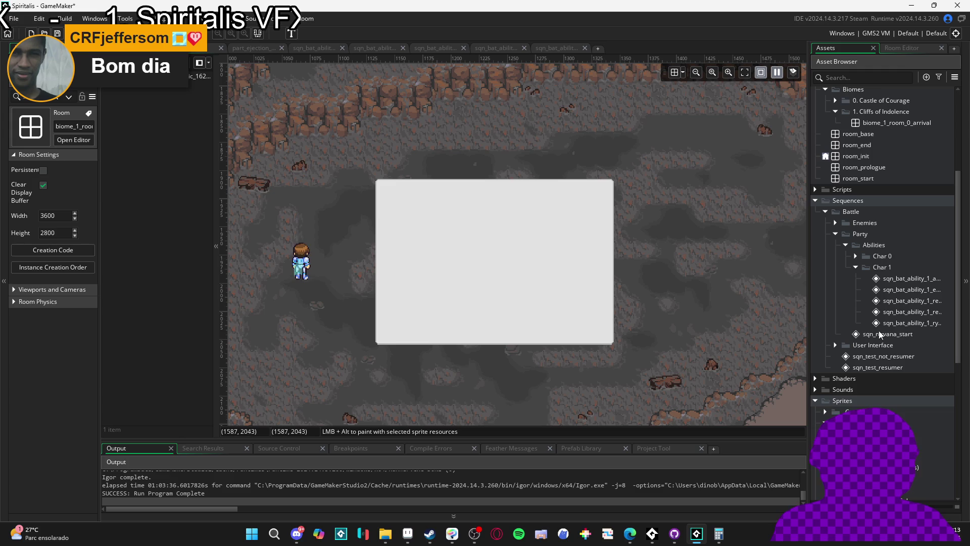
left_click(921, 322)
mouse_move(921, 323)
left_mouse_down()
mouse_move(645, 244)
mouse_move(621, 249)
mouse_move(648, 239)
mouse_move(699, 245)
left_mouse_up()
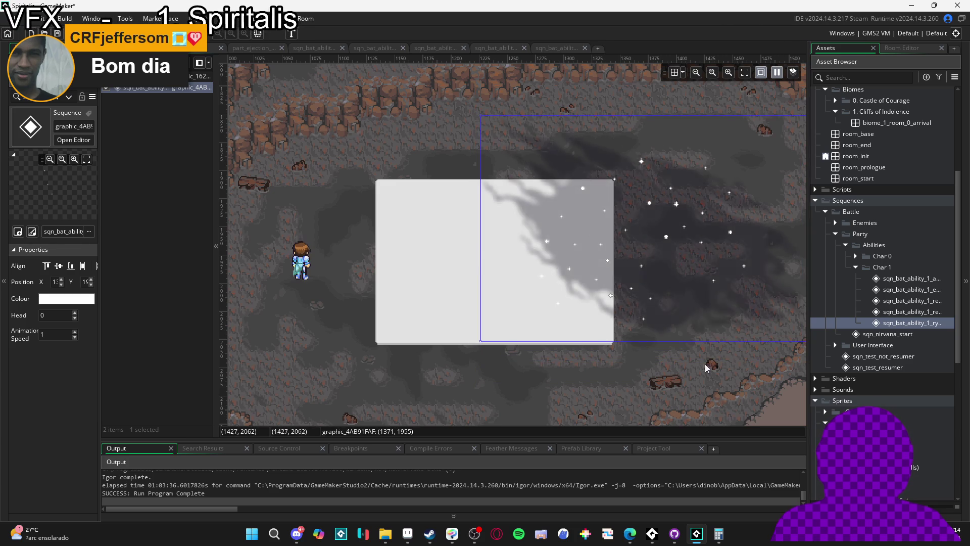
left_click(684, 410)
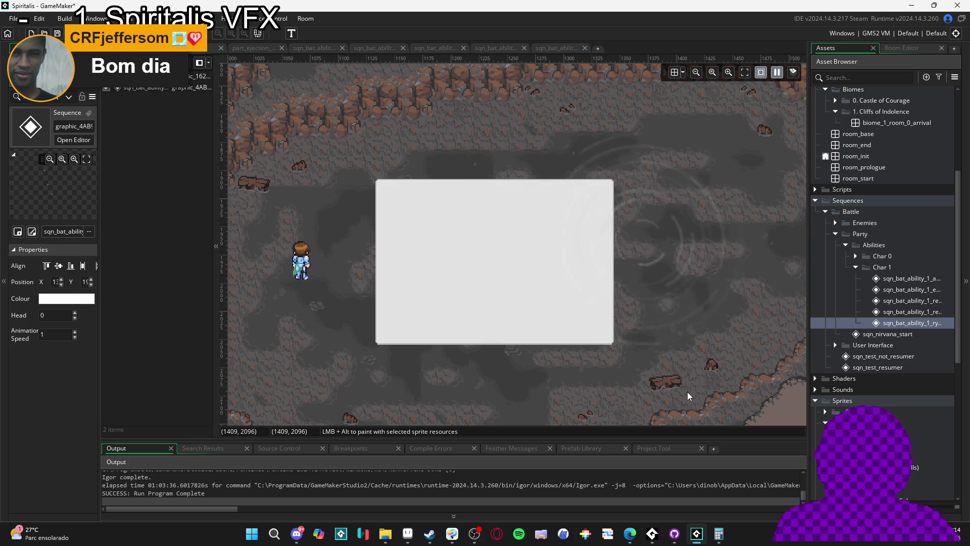
key("F5")
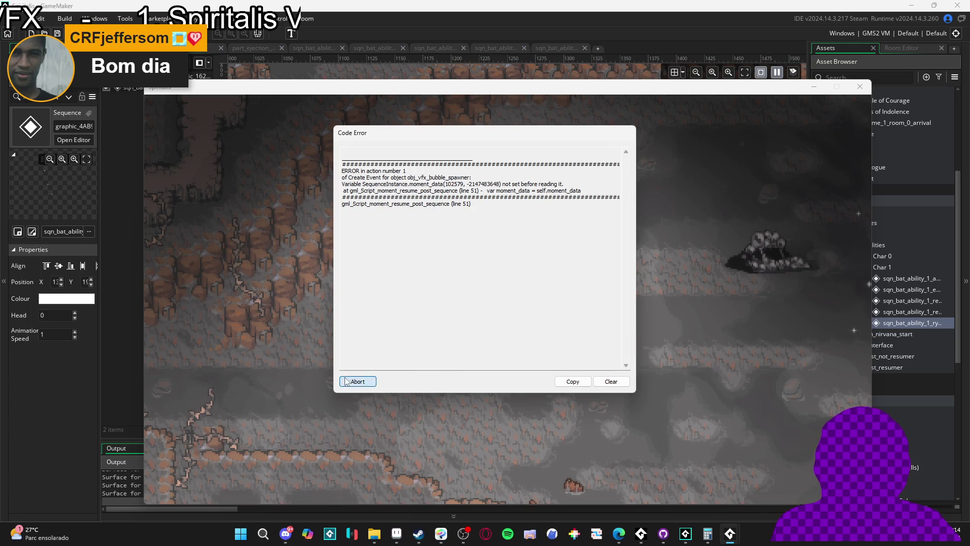
Dismiss the code error, delete the nebulous track's Colour Multiply keyframe, and rebuild the game
left_click(346, 382)
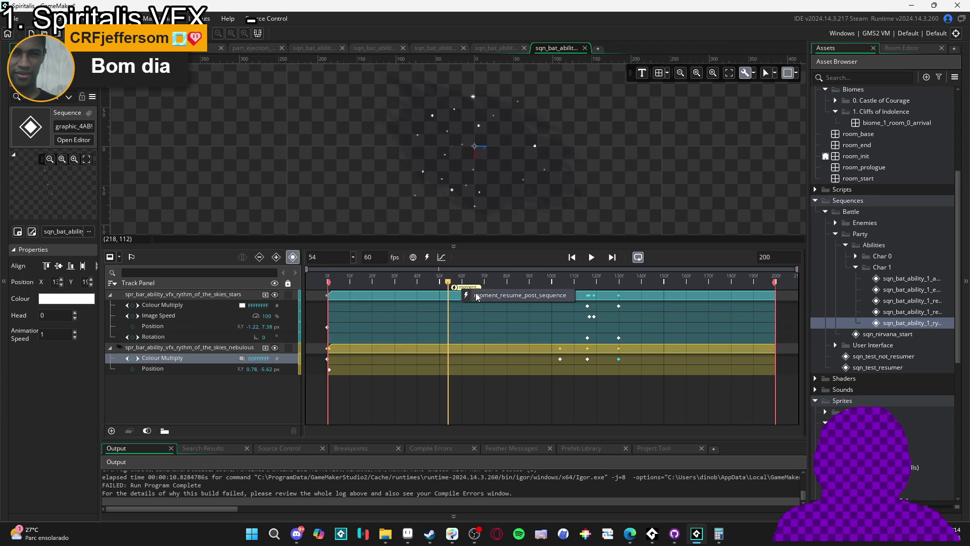
key("Delete")
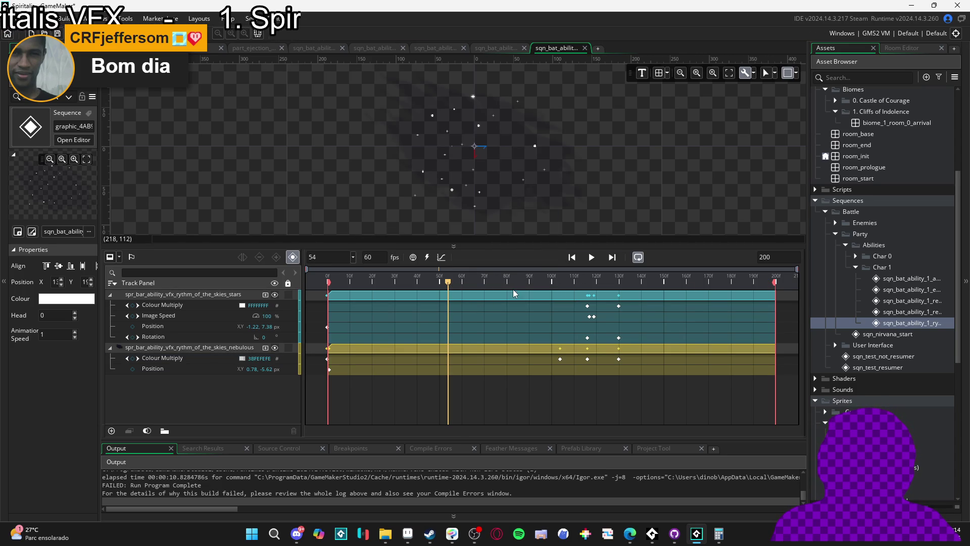
key("F5")
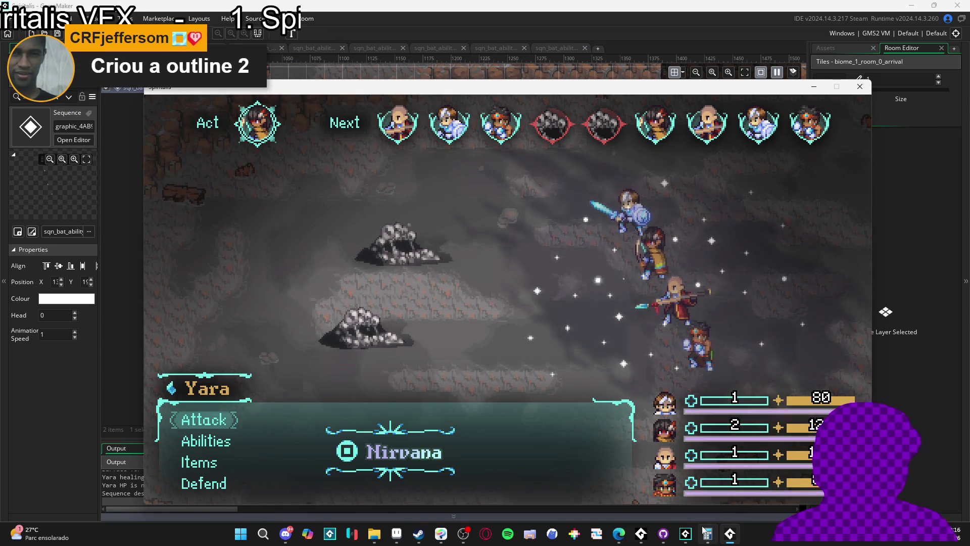
Watch the star burst play over the party in the fullscreen battle, then return to File Explorer
mouse_move(685, 534)
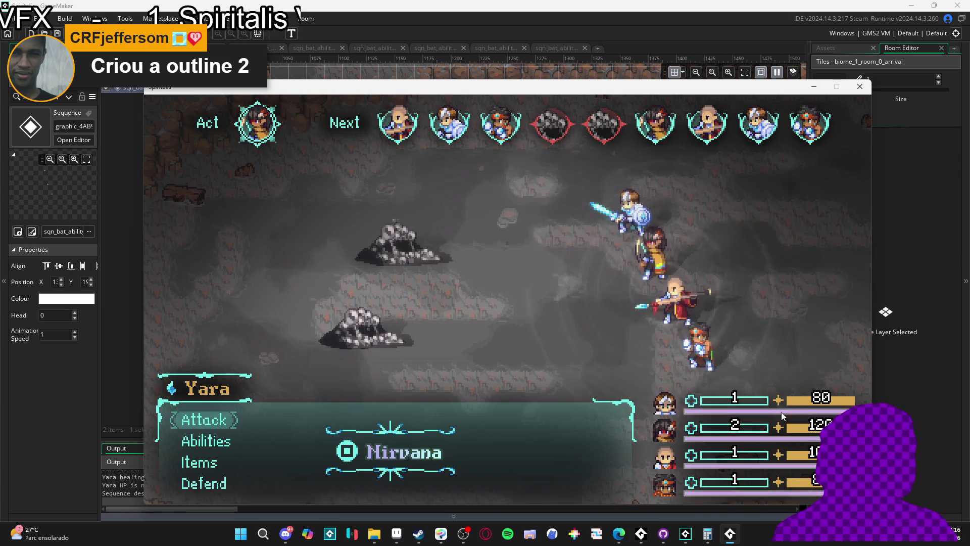
left_click(469, 539)
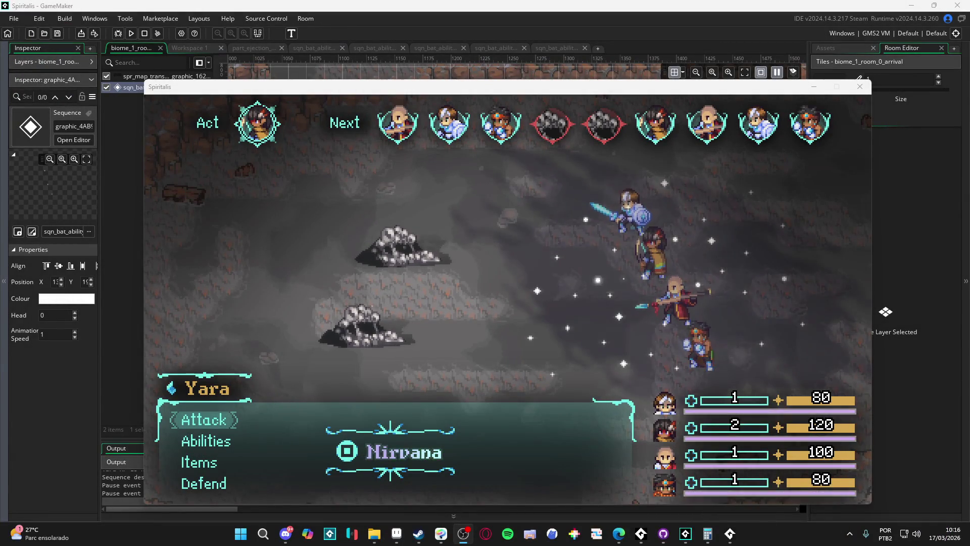
key("F11")
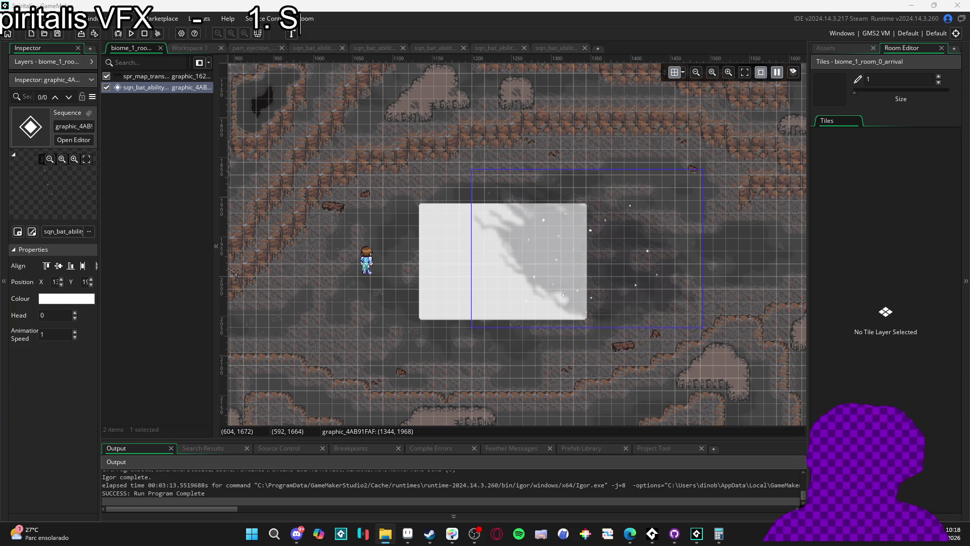
key("alt+Tab")
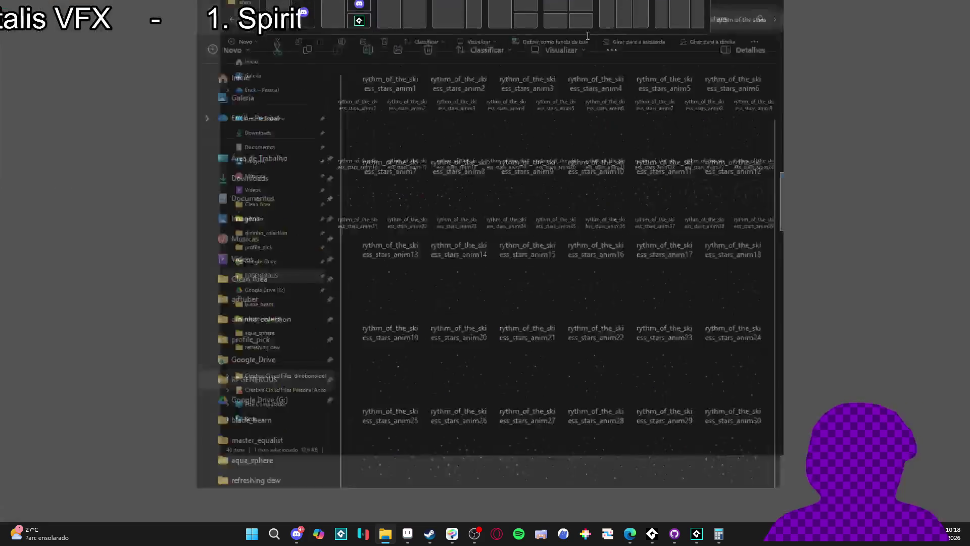
left_click(53, 221)
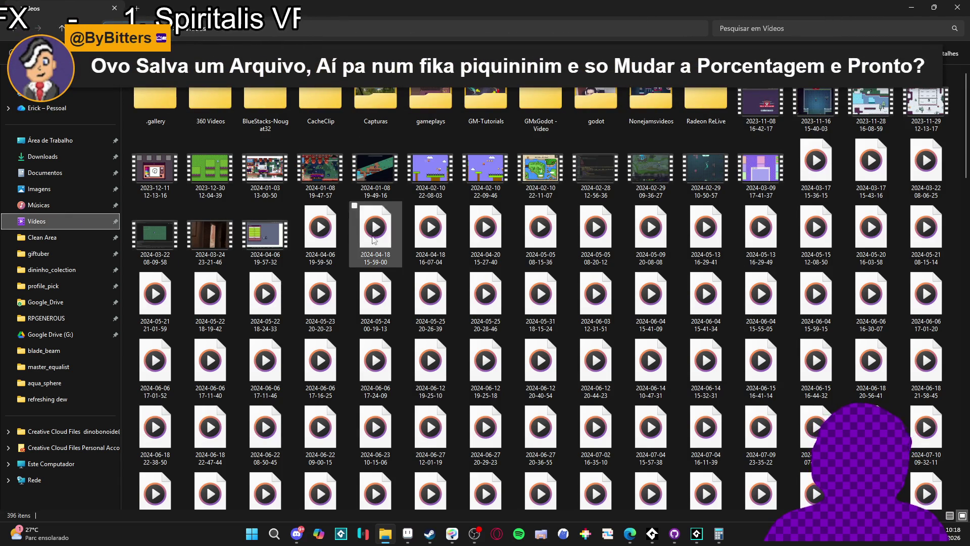
scroll(834, 233, "down", 20)
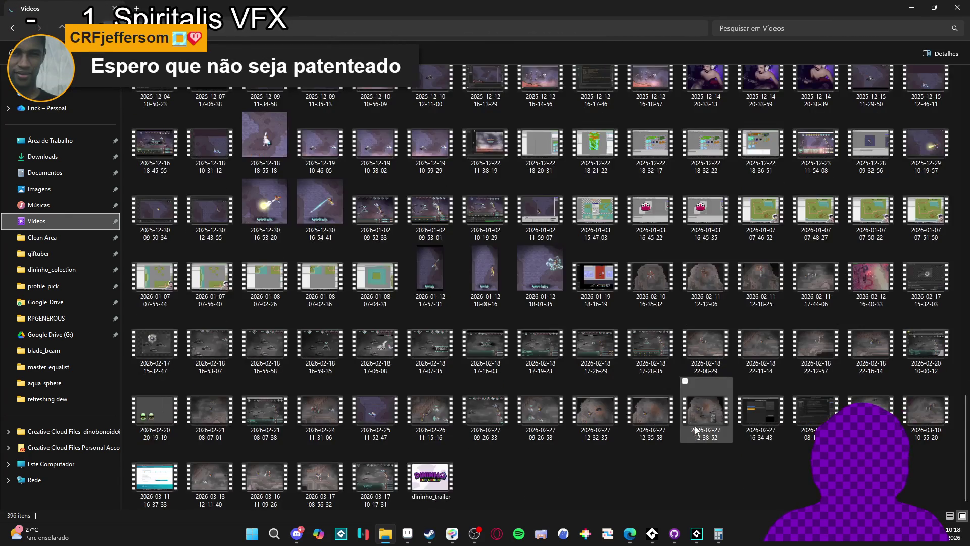
left_click(367, 470)
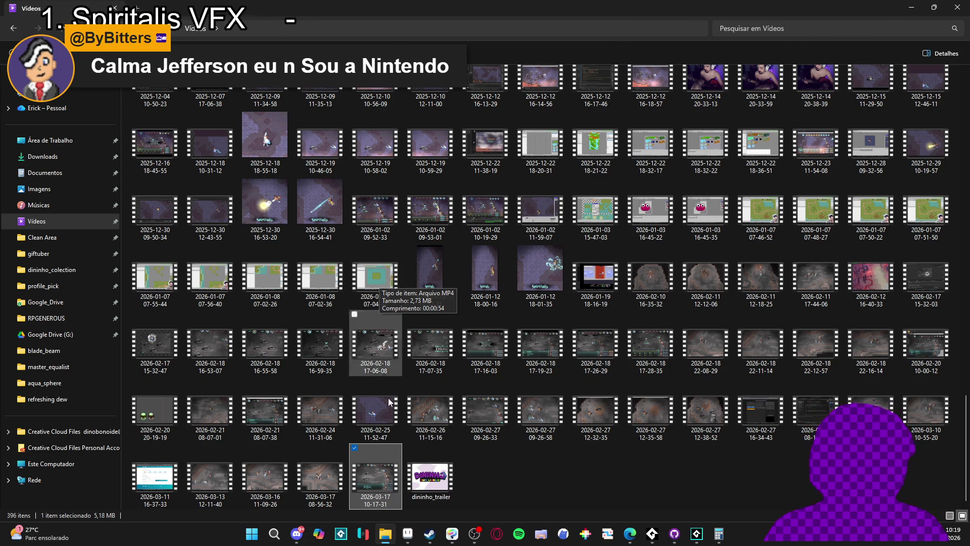
left_click(526, 505)
Back in the arrival room, deselect the star sequence and widen the Assets list to show full names
key("alt+Tab")
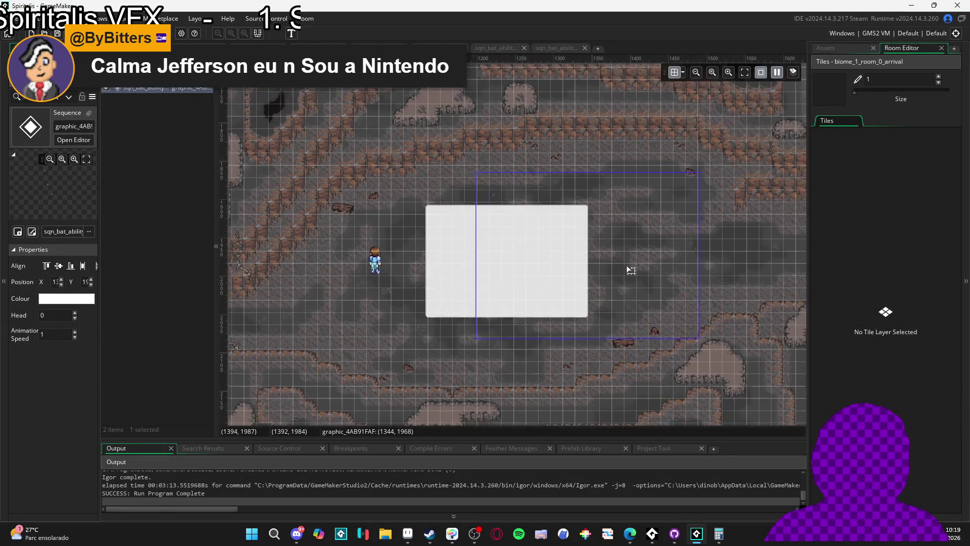
scroll(636, 263, "down", 1)
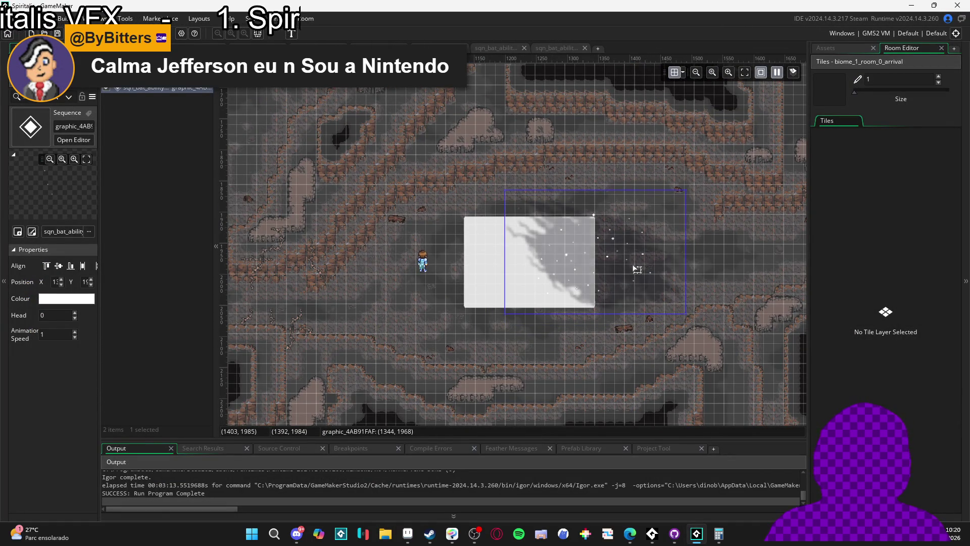
key("Escape")
left_click(836, 48)
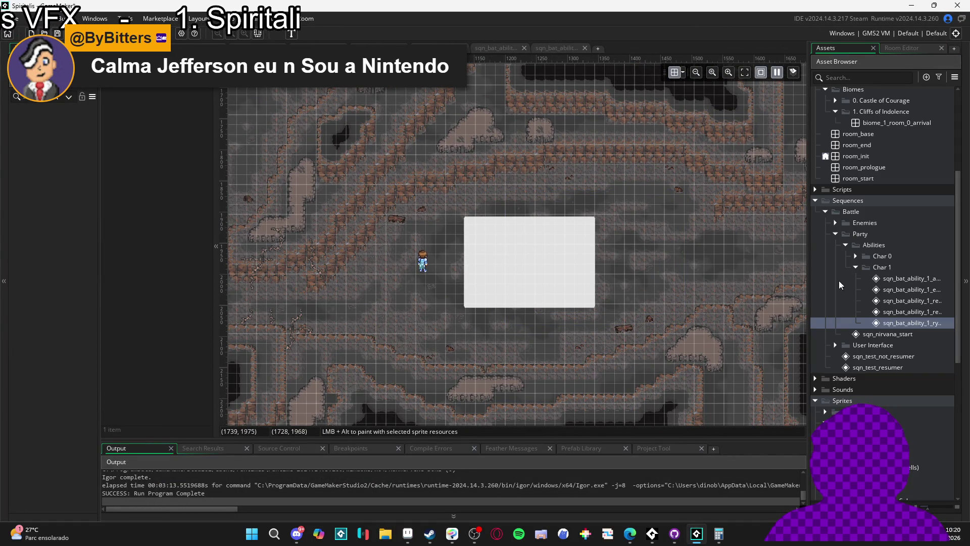
left_click_drag(808, 317, 735, 309)
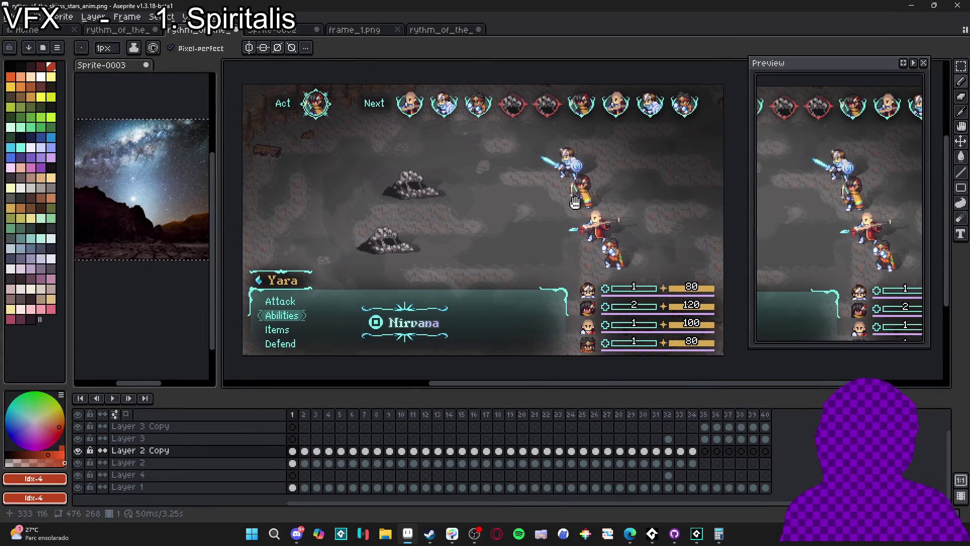
left_click_drag(575, 202, 566, 205)
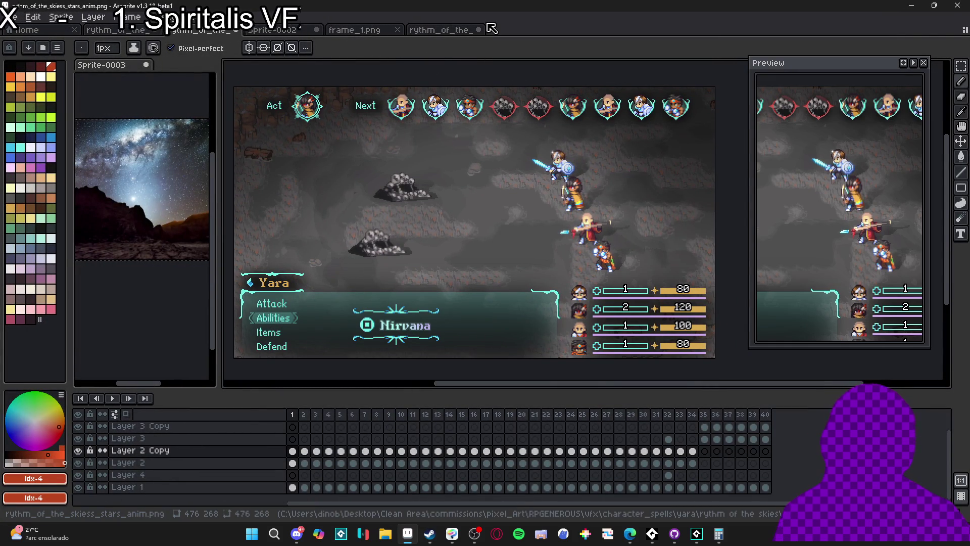
Close Sprite-0002 and the other extra document without saving
left_click(316, 30)
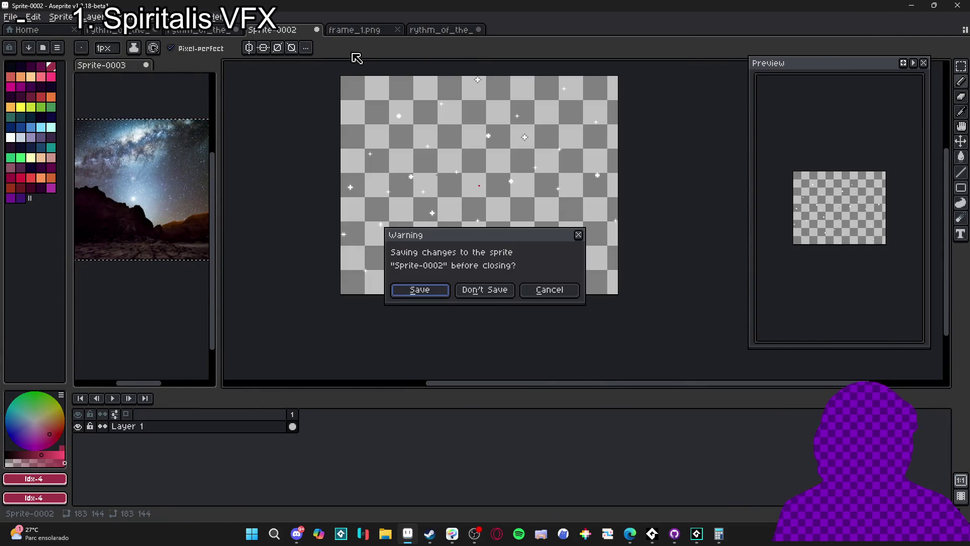
left_click(493, 289)
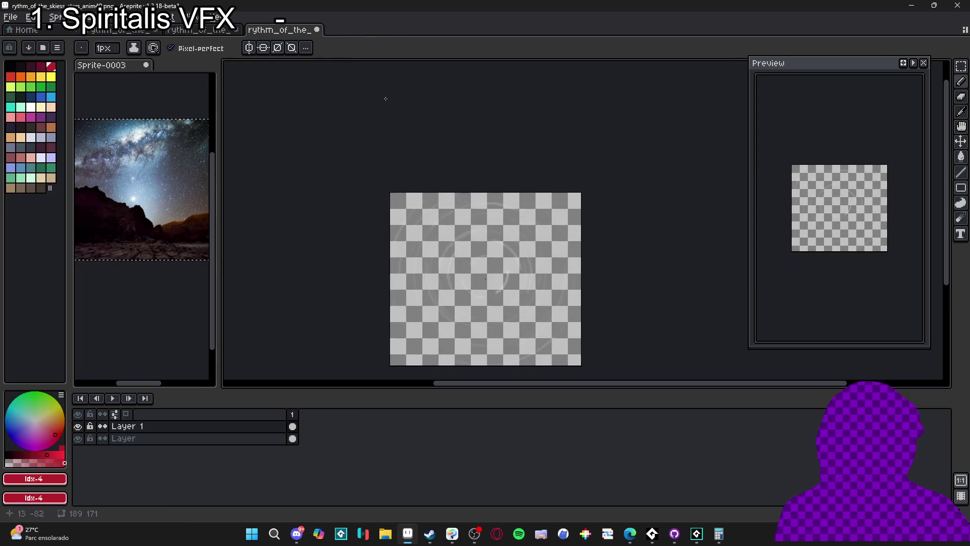
left_click(316, 29)
left_click(484, 290)
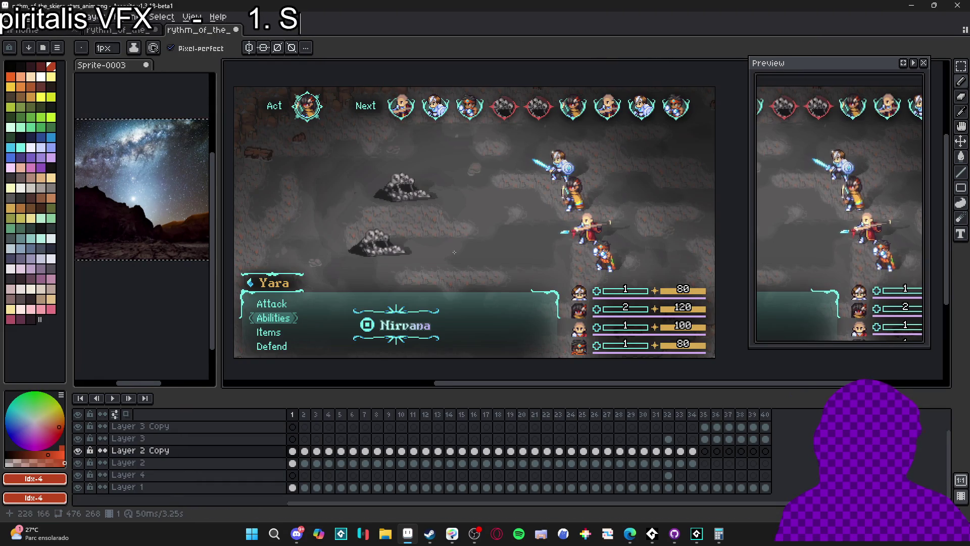
Make Layer 3 Copy active, step through frames 15–21, and pick Layer 2 from a star
left_click(607, 427)
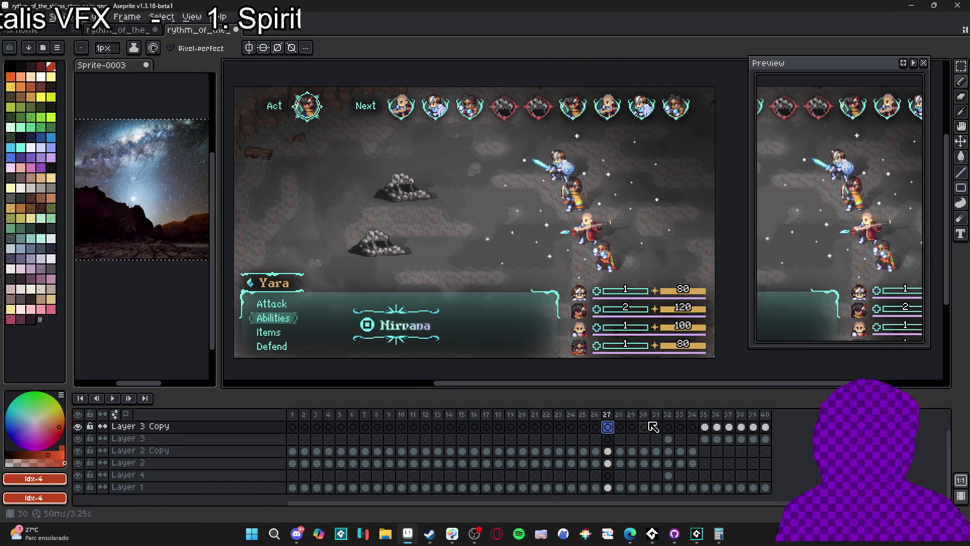
left_click(656, 427)
left_click(474, 415)
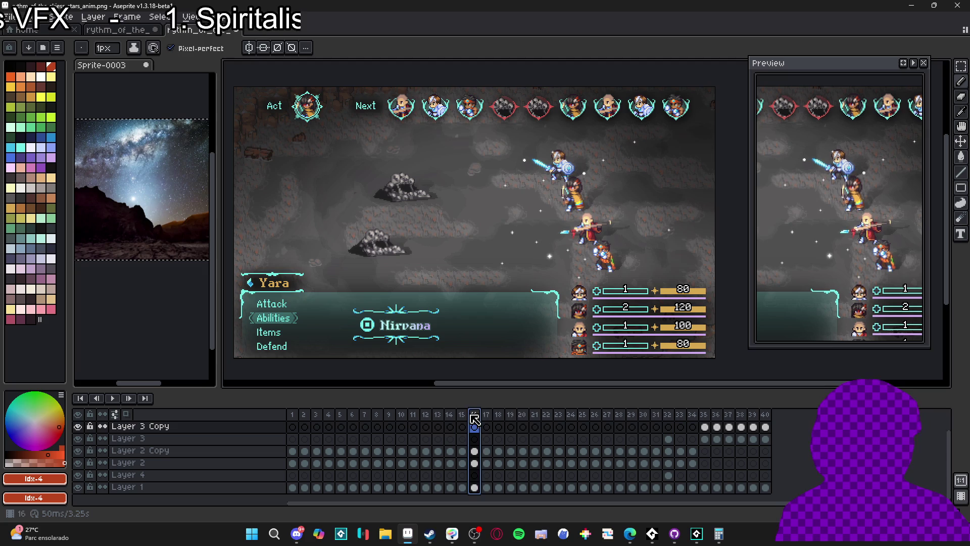
left_click(462, 414)
scroll(561, 243, "up", 3)
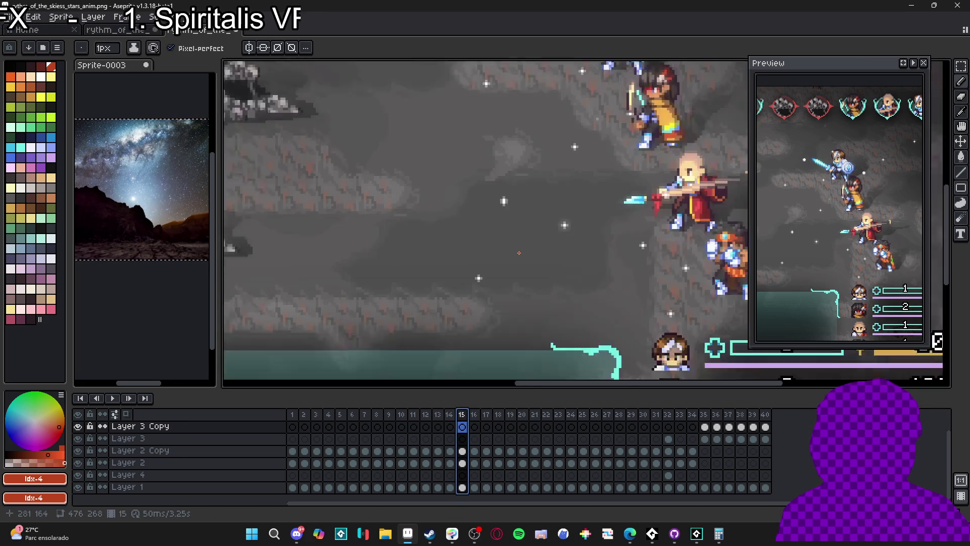
scroll(546, 237, "down", 1)
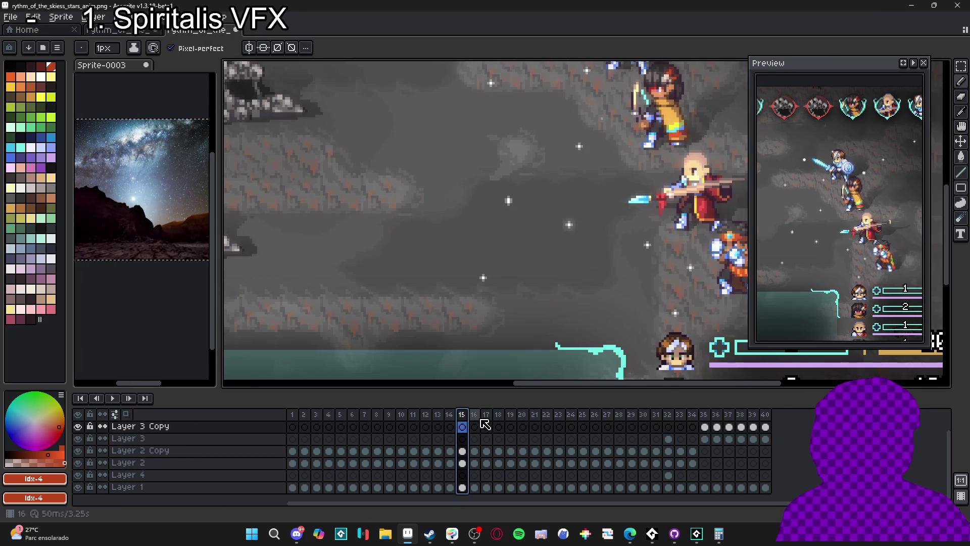
left_click(477, 419)
left_click(526, 420)
left_click(541, 420)
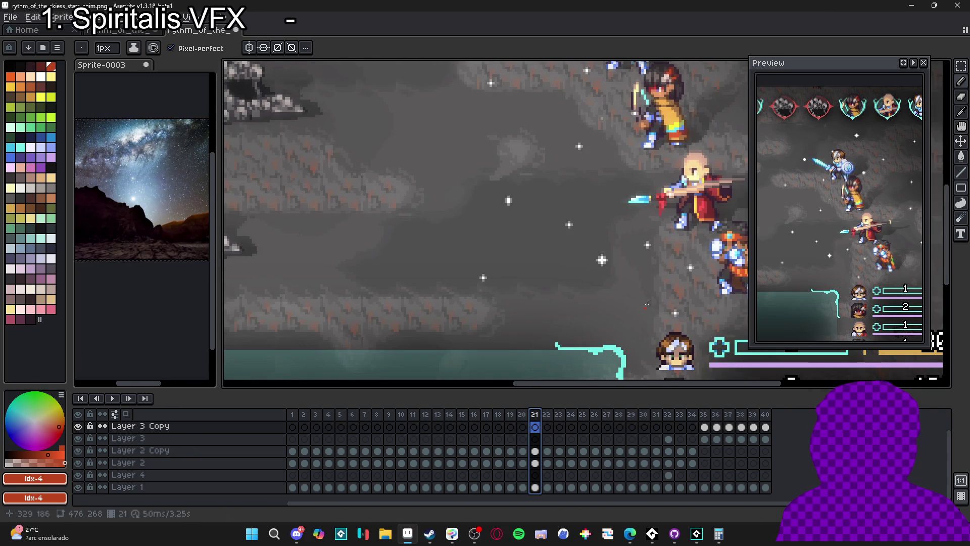
left_click(603, 260, "ctrl")
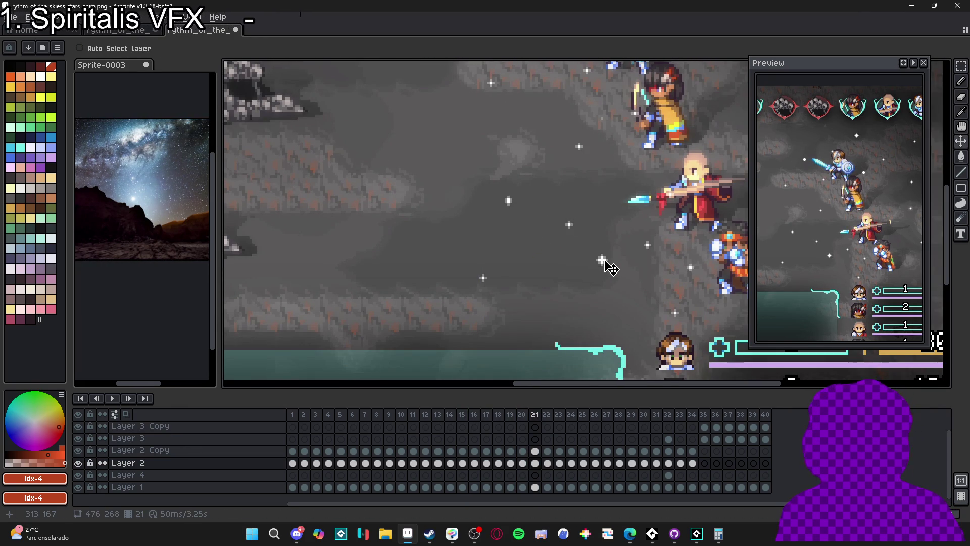
Copy the large 5×5 star and paste it into a new 5×5 sprite
key("m")
scroll(603, 260, "up", 4)
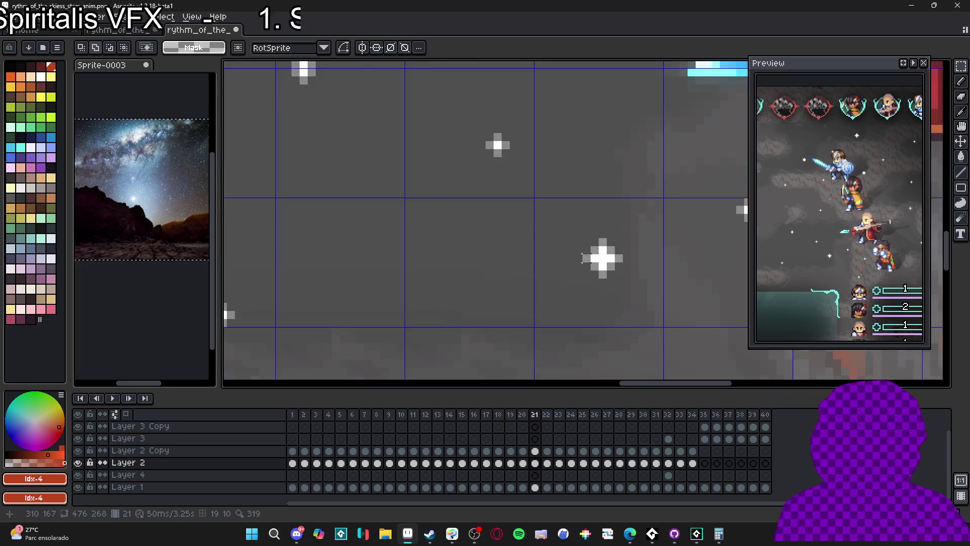
left_click_drag(581, 237, 623, 278)
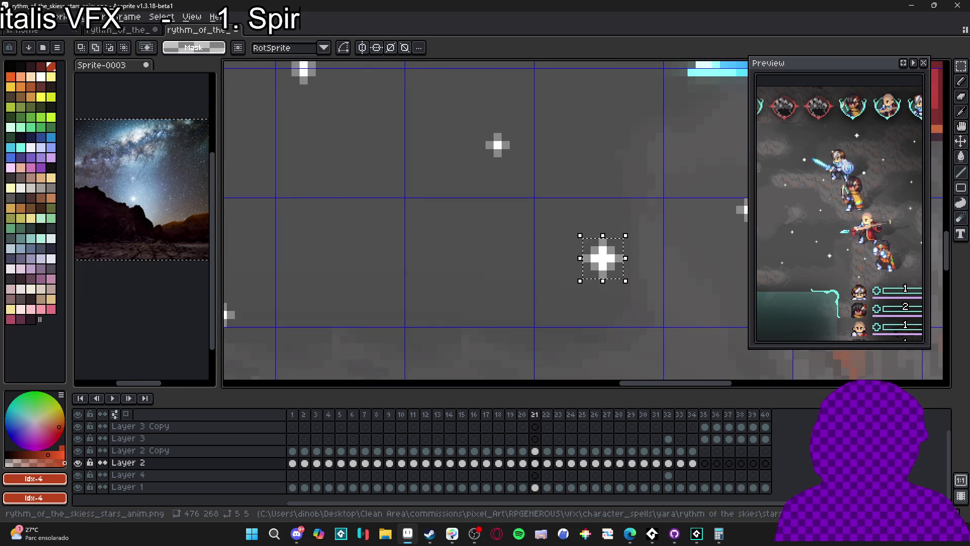
key("ctrl+c")
key("alt+f")
key("n")
key("Return")
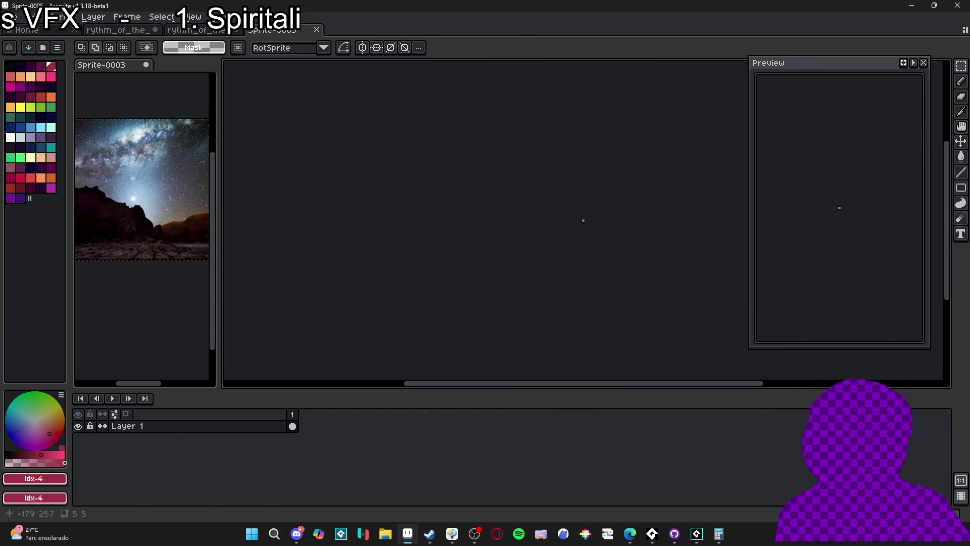
key("ctrl+v")
scroll(472, 256, "up", 5)
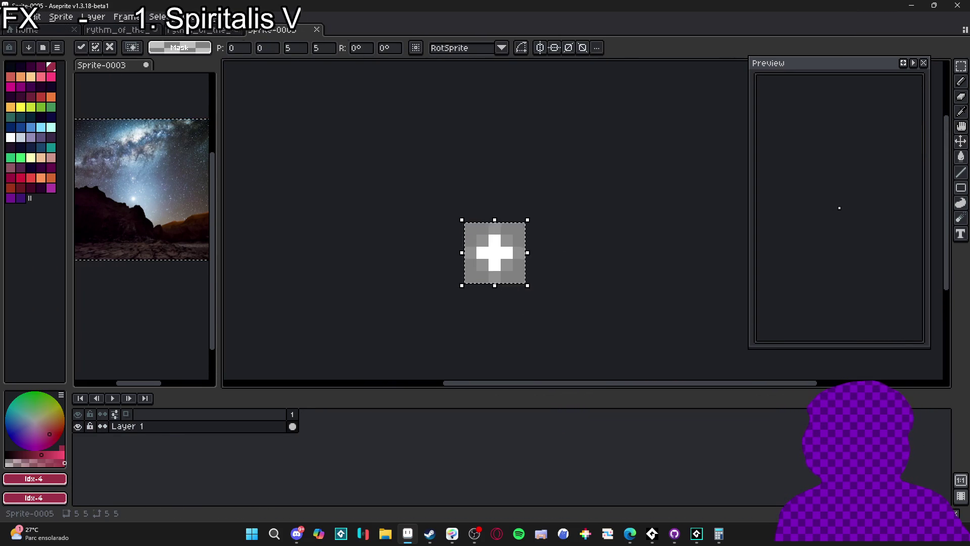
key("Return")
Add a cleared second frame to Sprite-0005 and paste another star into it
key("alt+n")
key("ctrl+a")
key("Delete")
key("ctrl+Tab")
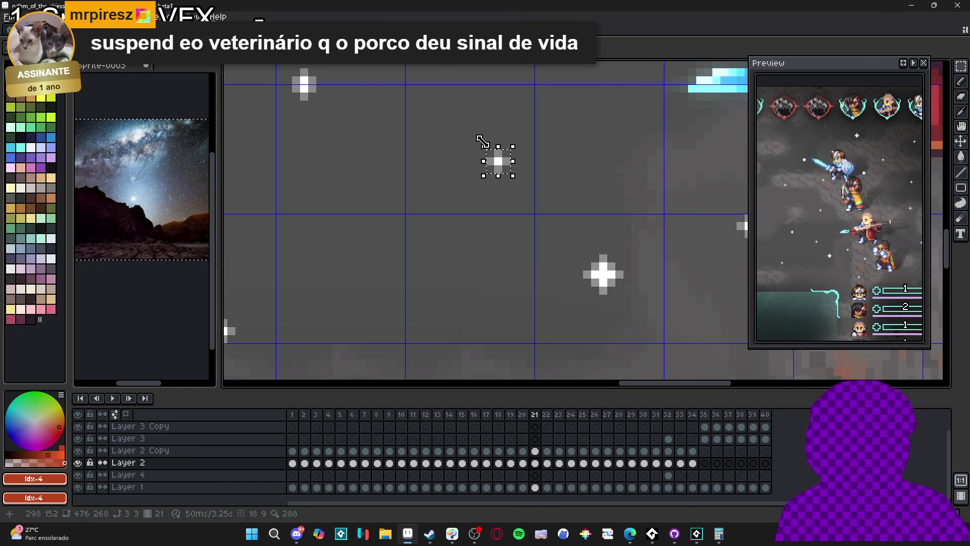
key("ctrl+Tab")
key("ctrl+v")
scroll(531, 222, "up", 1)
left_click_drag(530, 212, 460, 290)
key("Return")
Inspect the stars in the battle animation again, then add a third frame to Sprite-0005
key("ctrl+Tab")
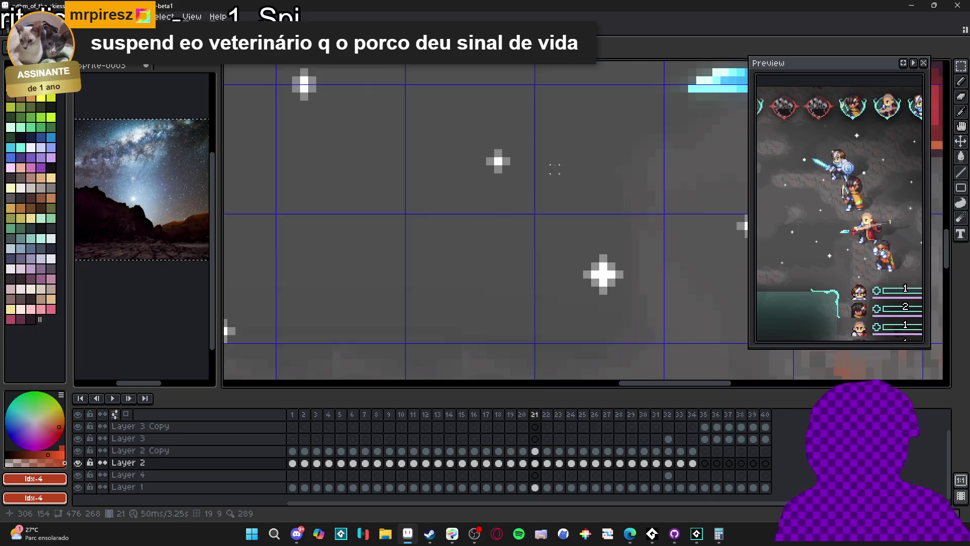
scroll(534, 200, "up", 4)
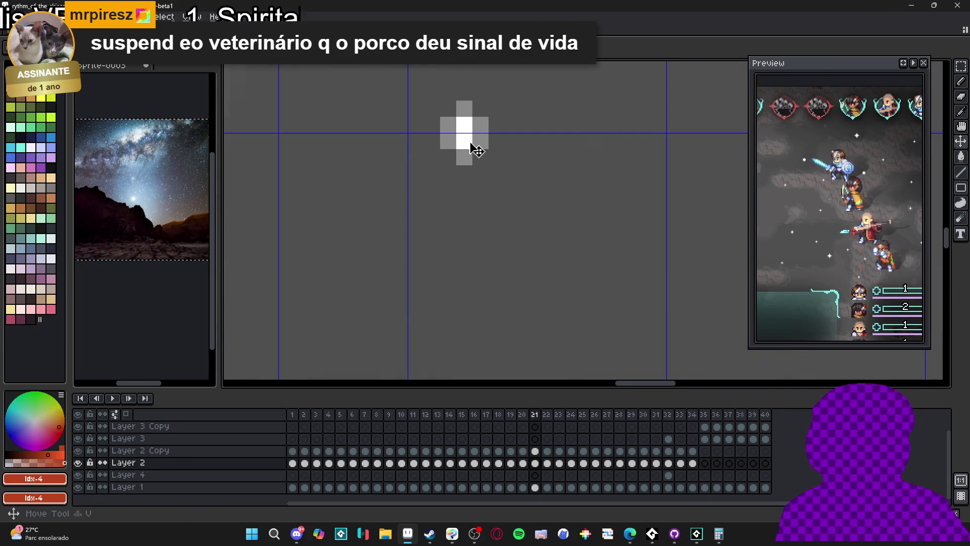
scroll(478, 151, "down", 3)
scroll(480, 167, "down", 1)
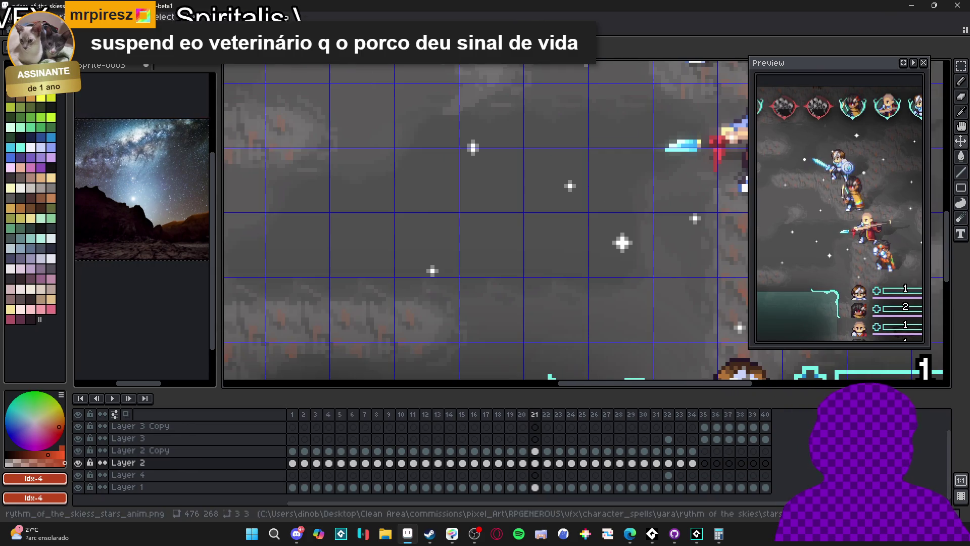
key("ctrl+Tab")
key("ctrl+Tab")
scroll(487, 156, "up", 1)
key("v")
scroll(531, 166, "down", 4)
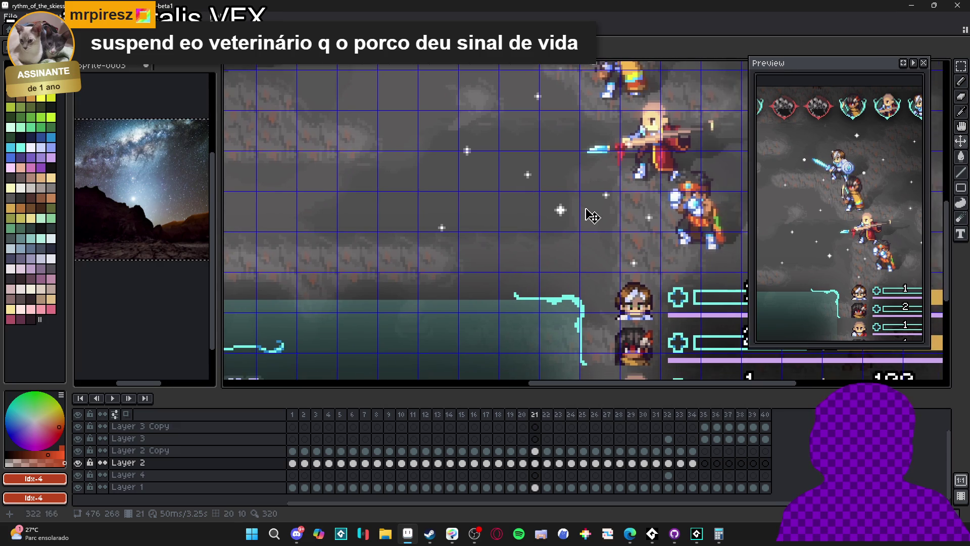
scroll(546, 232, "up", 1)
scroll(502, 260, "down", 1)
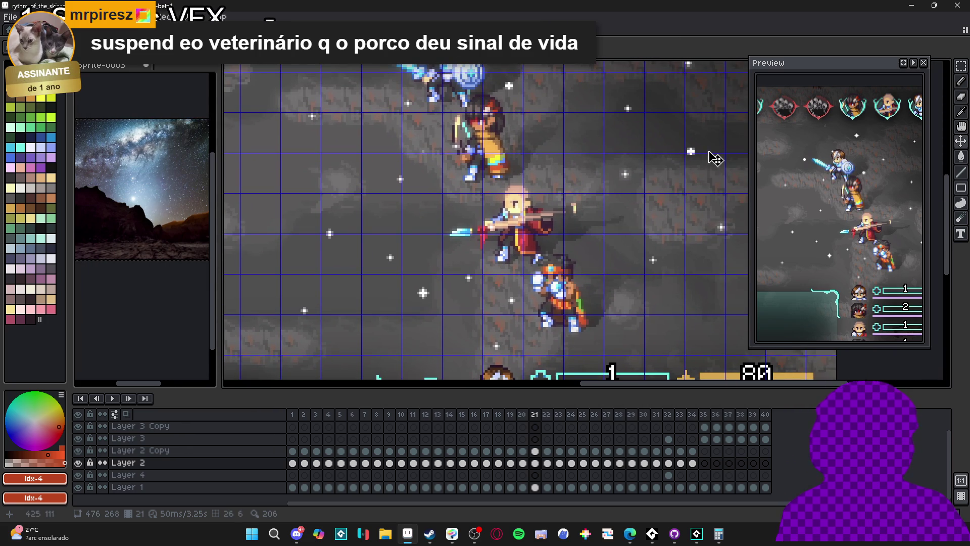
scroll(716, 160, "up", 4)
key("m")
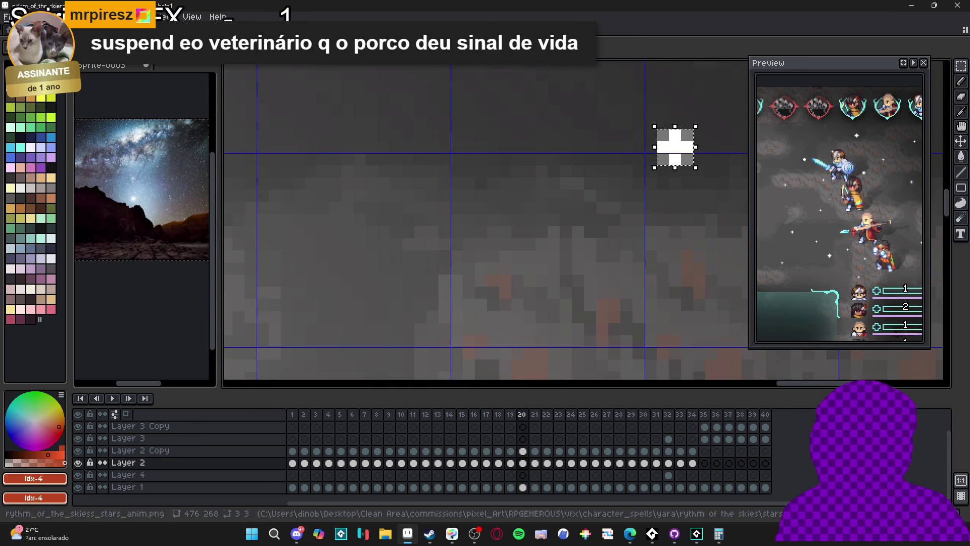
key("ctrl+Tab")
scroll(472, 235, "down", 5)
key("alt+n")
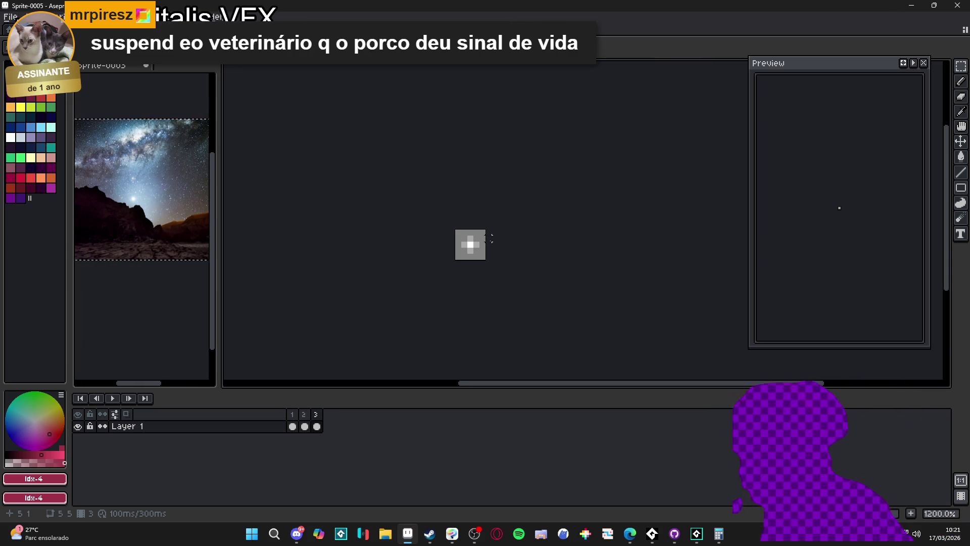
Clear frame 3 and paste the large plus star onto the grey square
key("ctrl+a")
key("Delete")
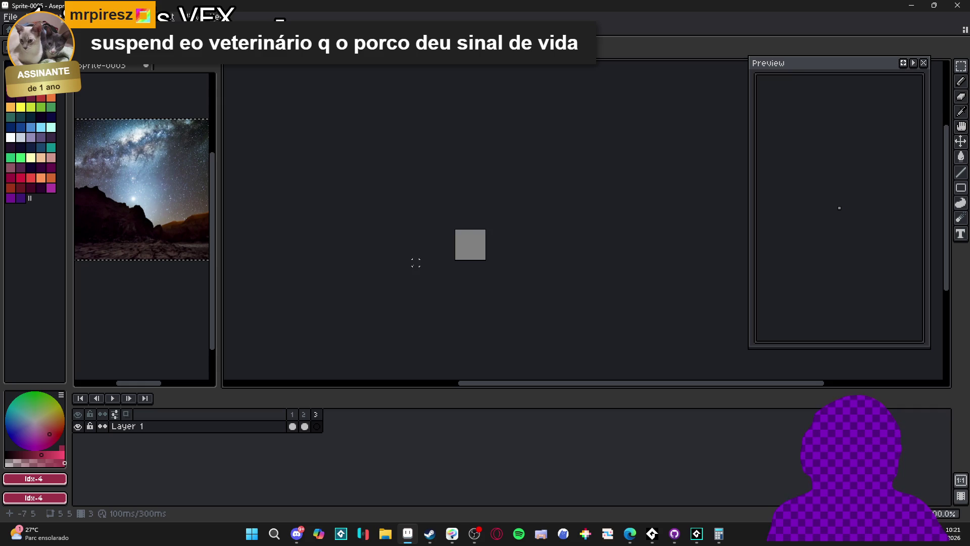
scroll(415, 263, "up", 1)
key("ctrl+v")
left_click_drag(542, 243, 475, 243)
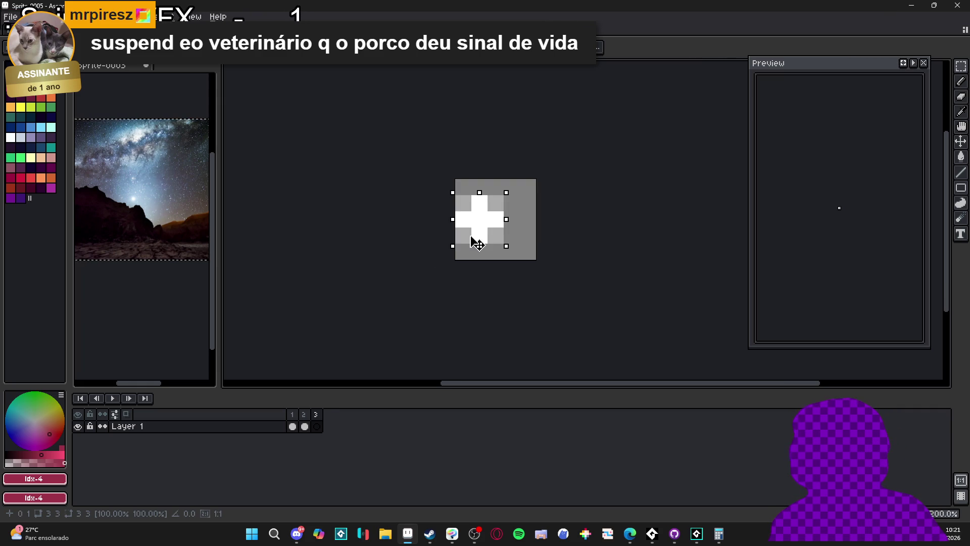
key("Return")
Check frames 1–3 in the centered preview, then begin saving the sprite
left_click(293, 426)
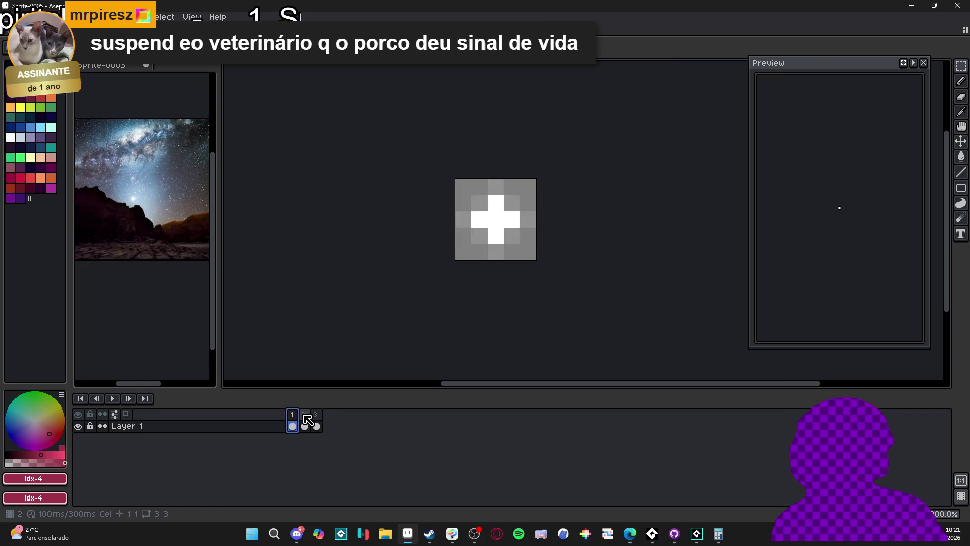
left_click(304, 416)
left_click(316, 419)
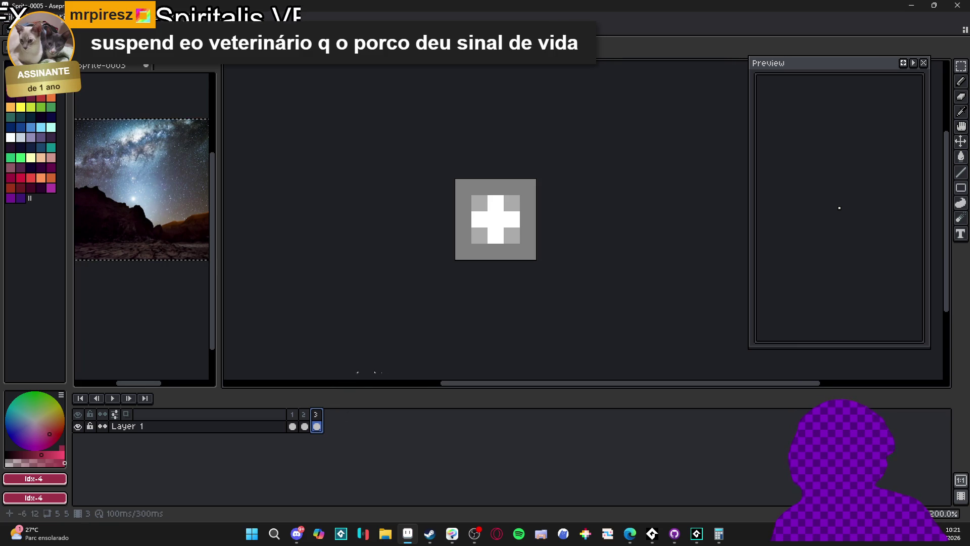
scroll(847, 212, "up", 10)
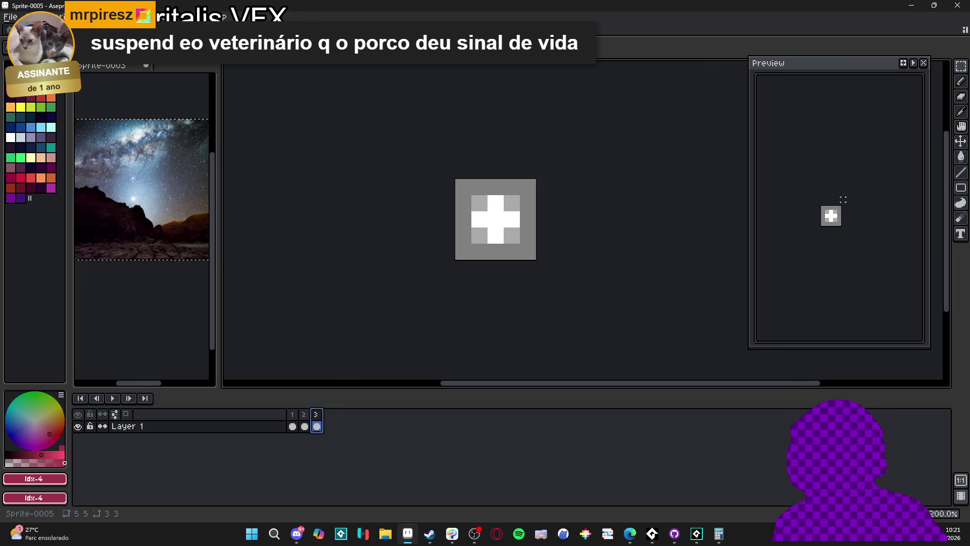
mouse_move(807, 218)
left_mouse_down()
mouse_move(848, 191)
mouse_move(828, 212)
left_mouse_up()
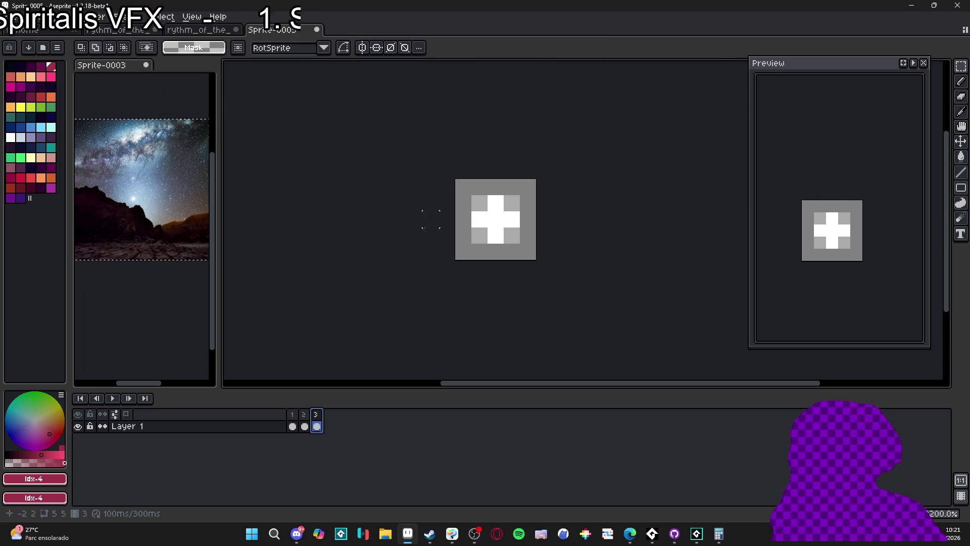
left_click(301, 426)
left_click(317, 426)
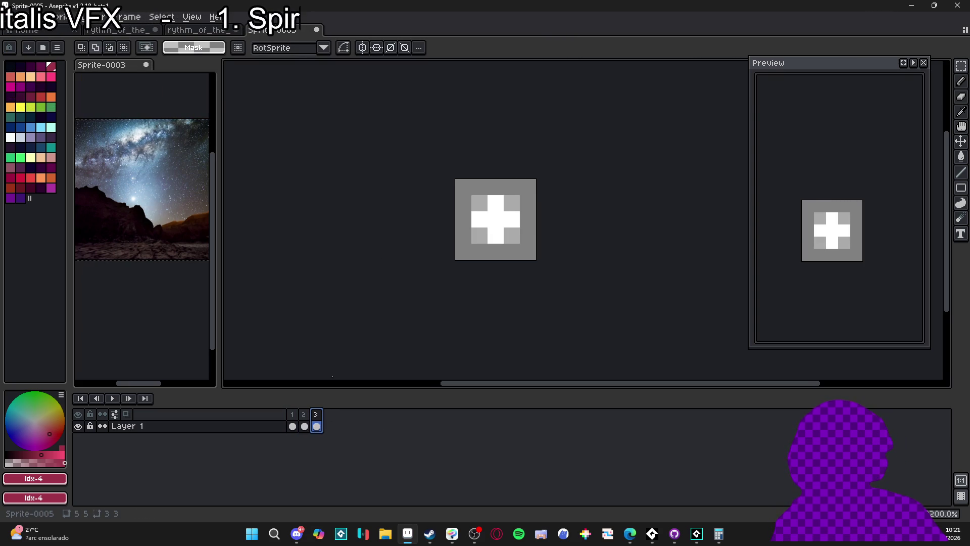
left_click(19, 16)
left_click(31, 79)
Save Sprite-0005 as a PNG file in the rythm of the skies folder
left_click(601, 425)
left_click(591, 363)
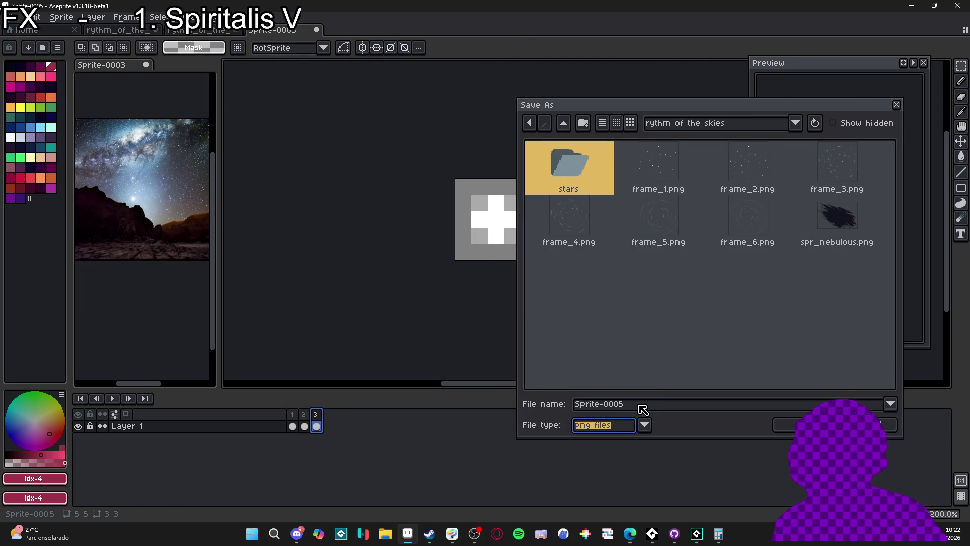
left_click(887, 424)
Export the sprite sheet to yara > rythm of the skies as spr_part_stars.png
key("ctrl+e")
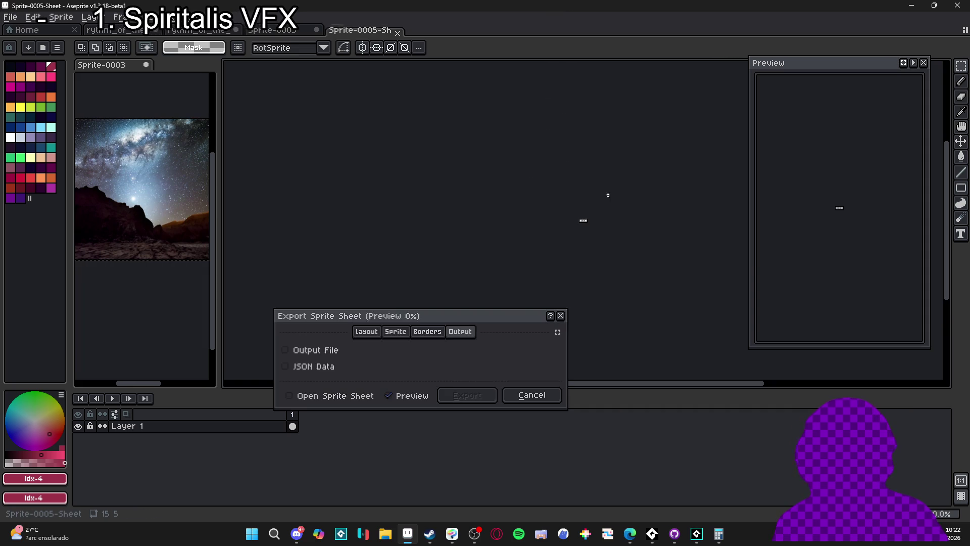
left_click(314, 351)
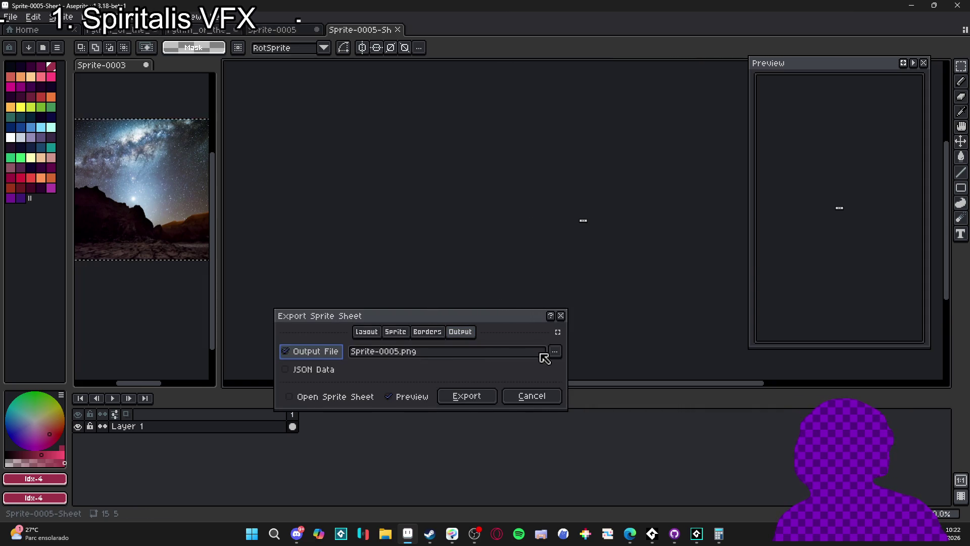
left_click(556, 352)
left_click(520, 301)
left_click(708, 126)
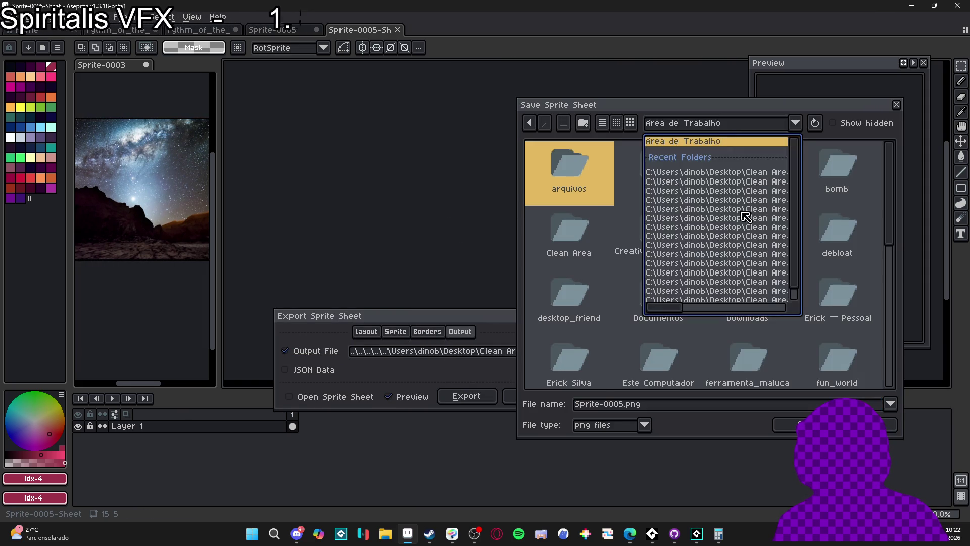
left_click(716, 225)
left_click(563, 126)
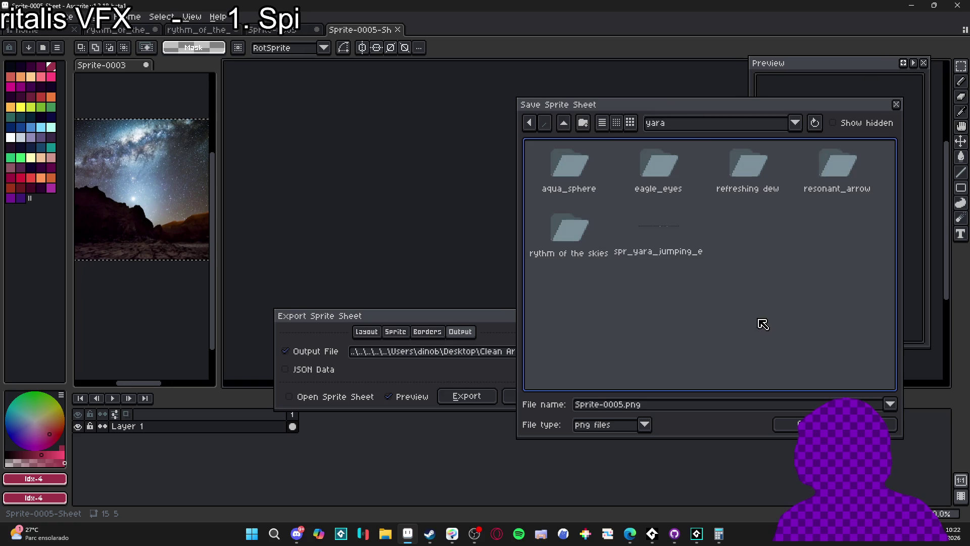
double_click(561, 217)
double_click(623, 408)
type("spr_a")
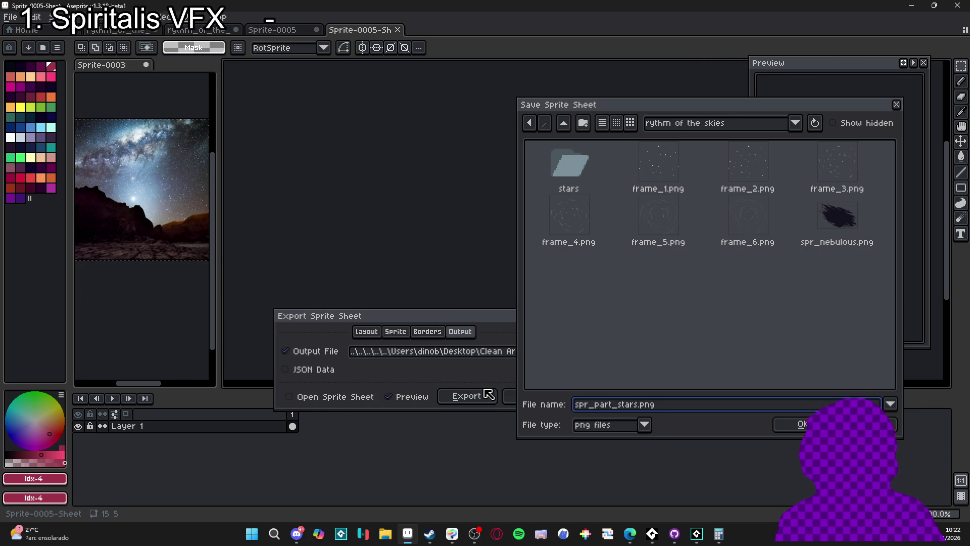
key("Return")
left_click(488, 394)
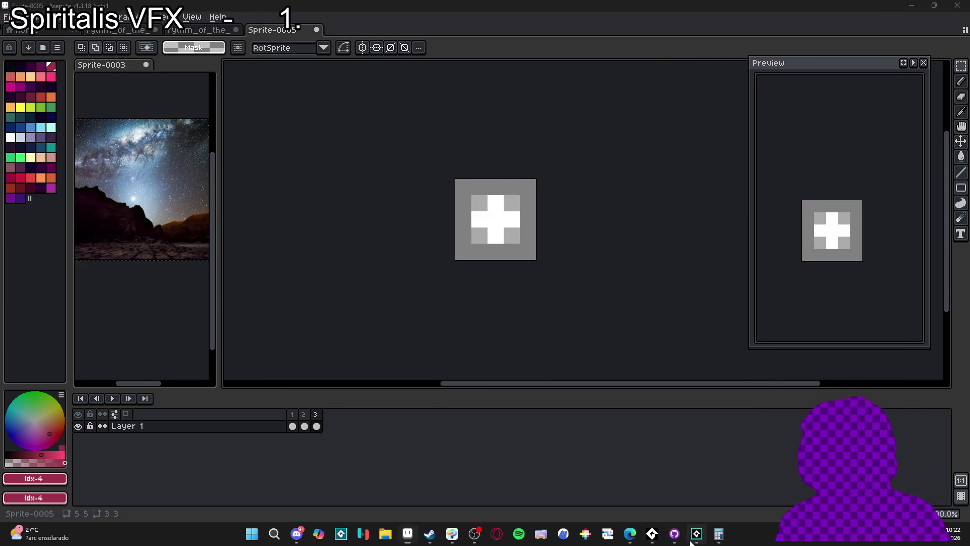
In GameMaker, collapse the Char 1 and Abilities sprite folders and try a 'part' asset search
left_click(692, 541)
scroll(848, 320, "down", 5)
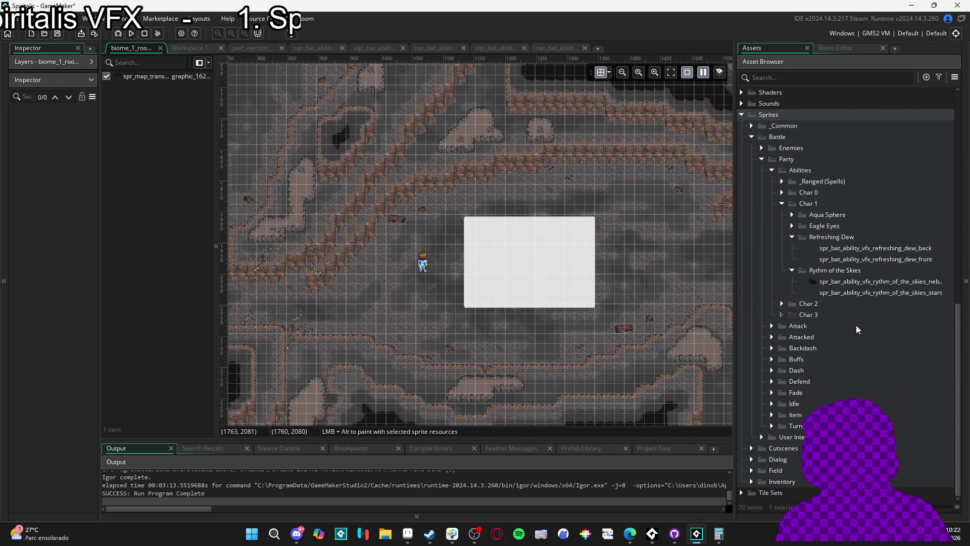
scroll(856, 329, "up", 2)
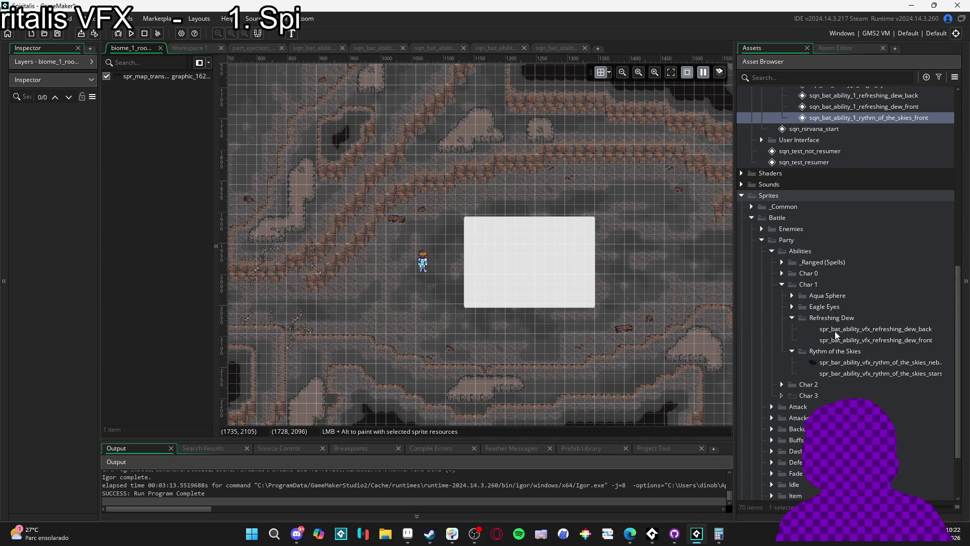
left_click(782, 284)
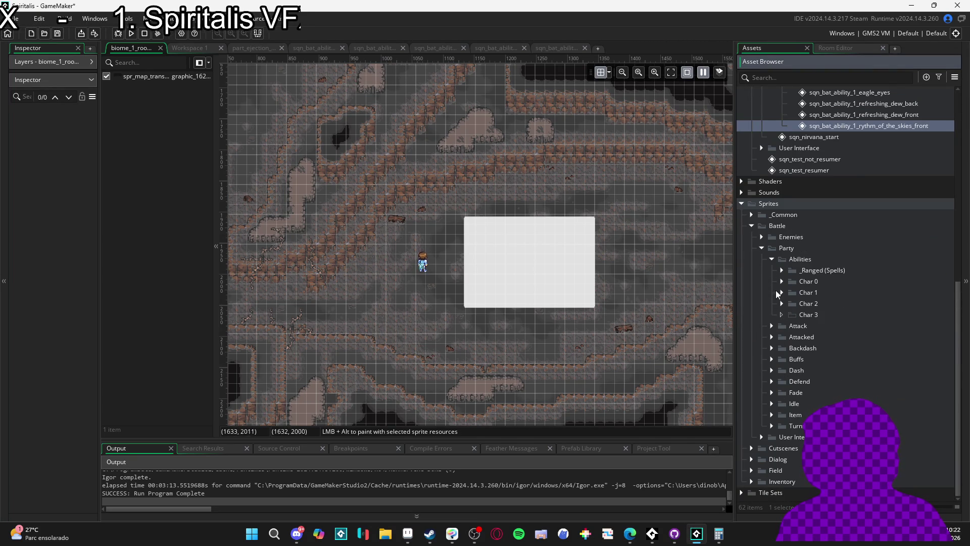
left_click(772, 259)
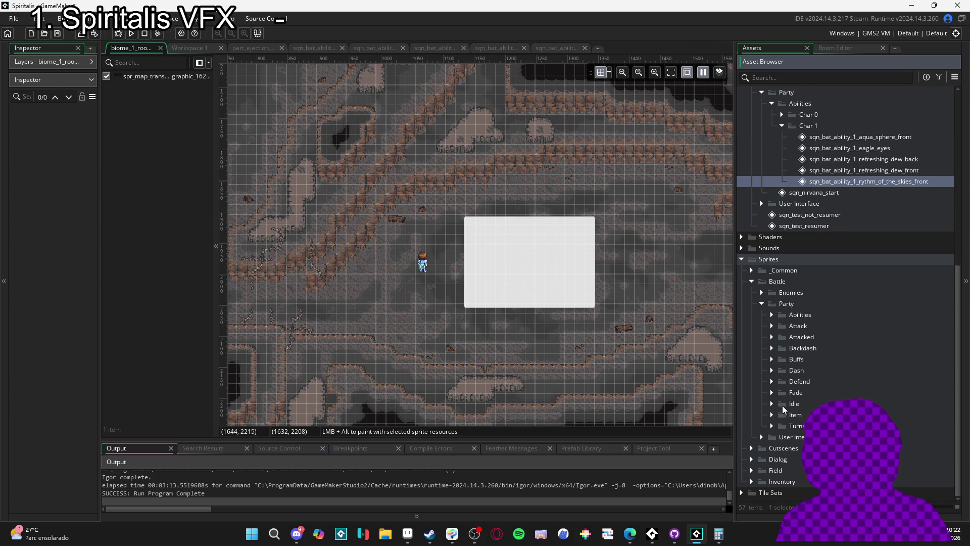
scroll(782, 408, "up", 3)
type("part")
scroll(821, 275, "down", 5)
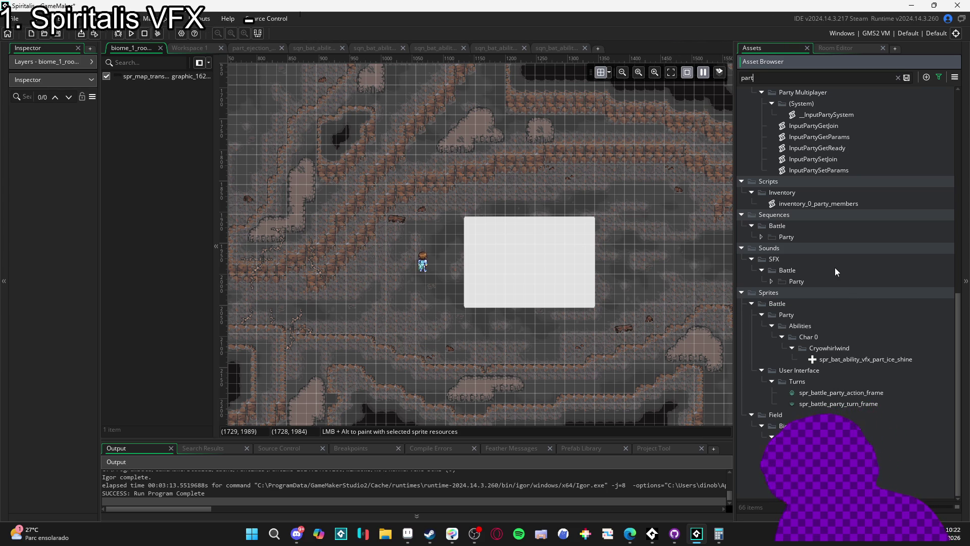
left_click(898, 78)
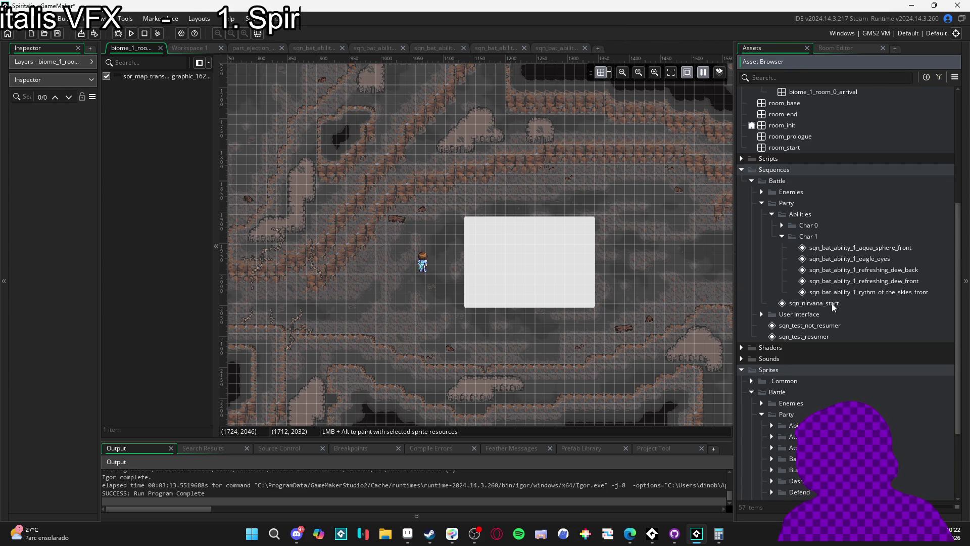
Expand Abilities > Char 1 and select the Rythm of the Skies sprite folder
scroll(832, 302, "down", 3)
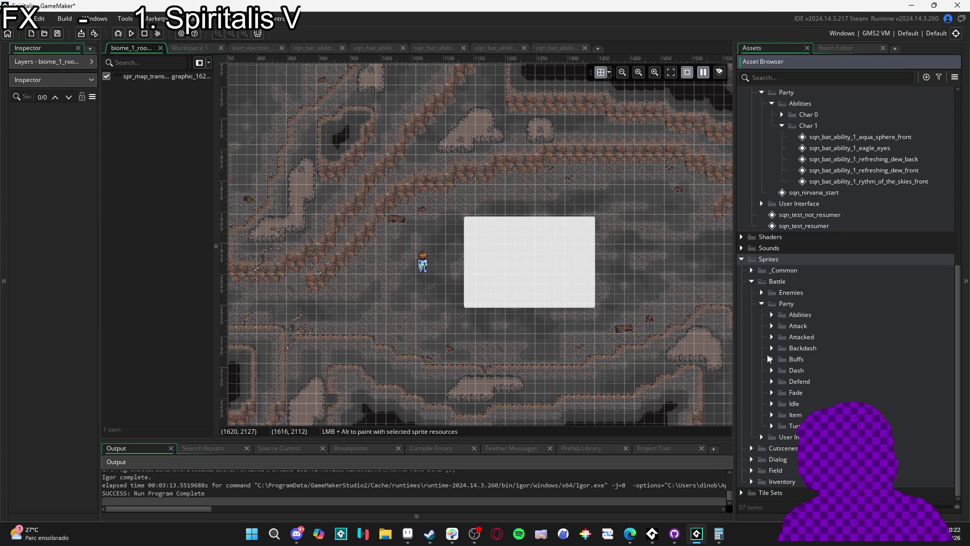
left_click(771, 315)
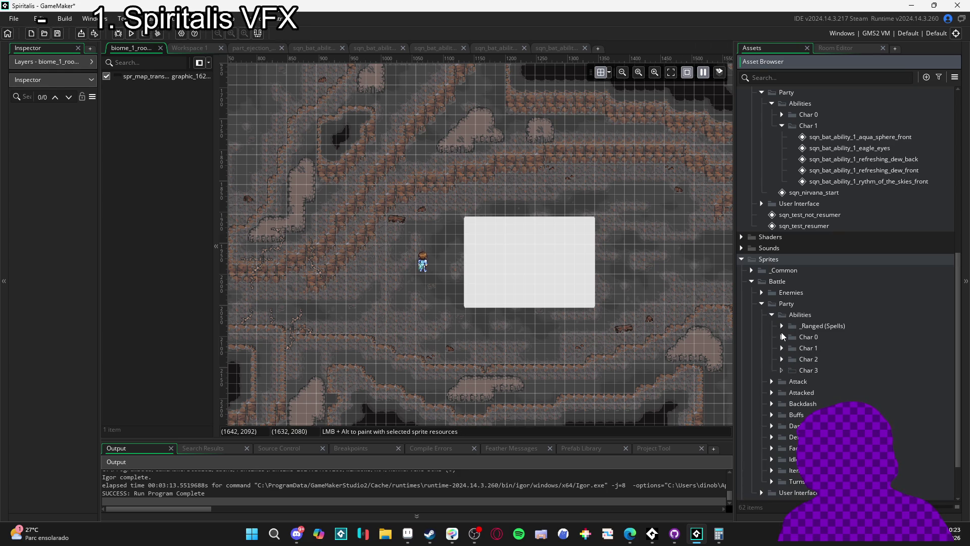
left_click(781, 348)
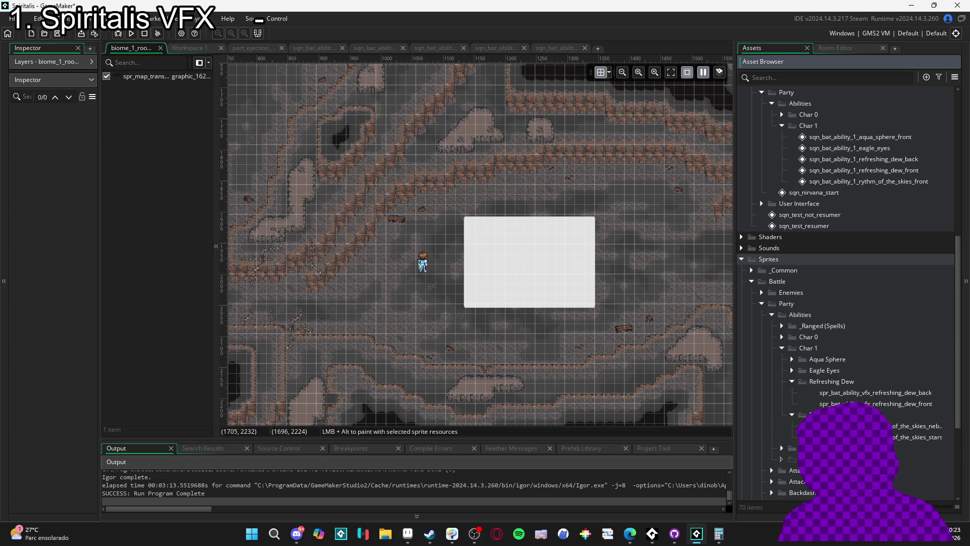
left_click(792, 384)
left_click(792, 389)
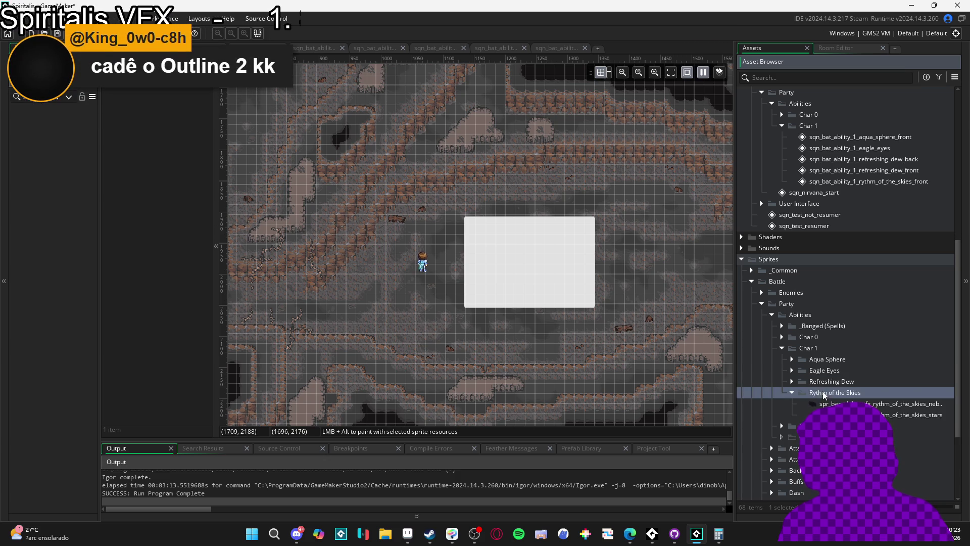
Place a smaller File Explorer window beside GameMaker and open the Clean Area folder
left_click(388, 539)
double_click(456, 4)
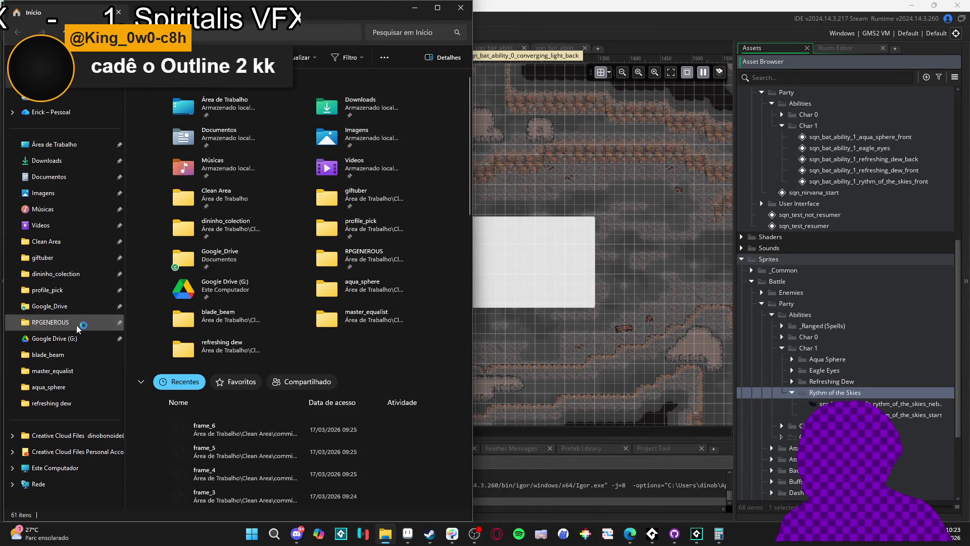
left_click(56, 242)
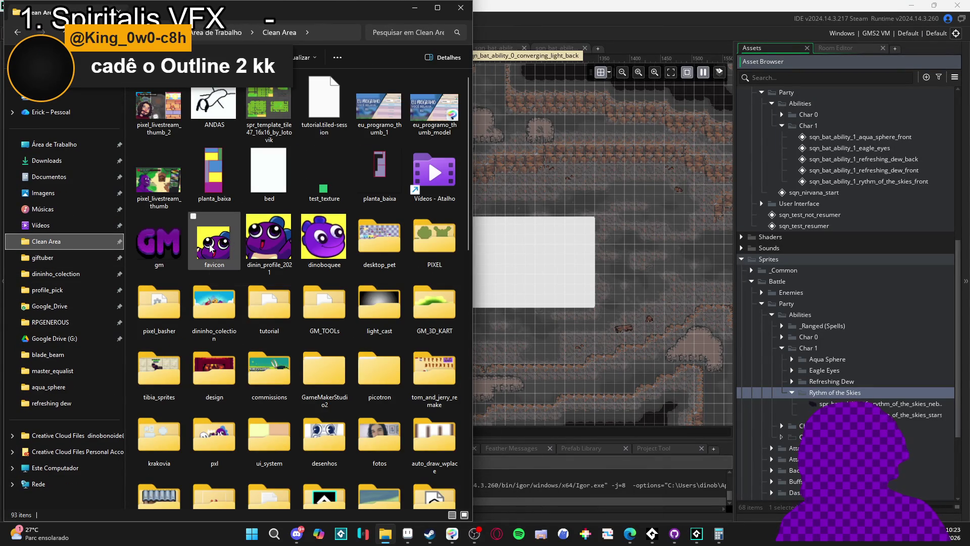
mouse_move(211, 248)
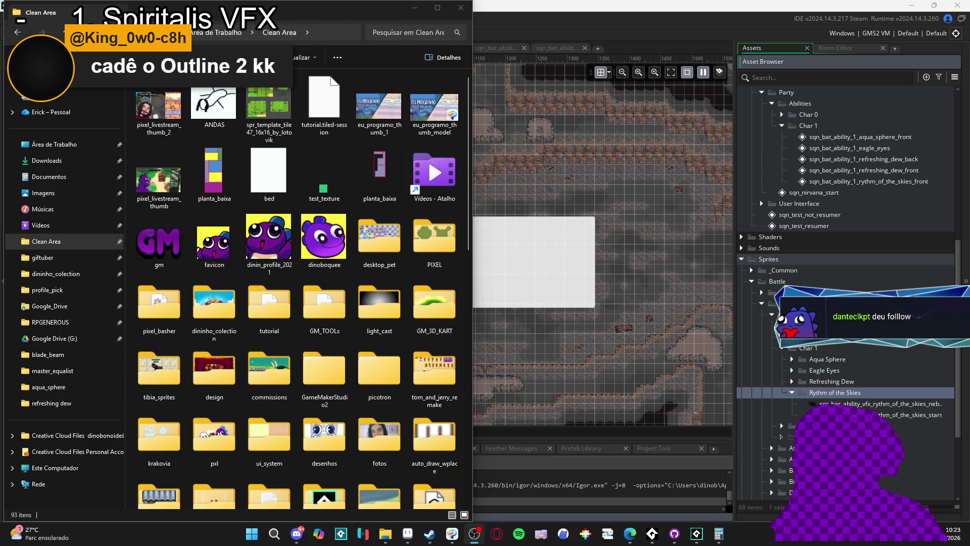
left_click(385, 534)
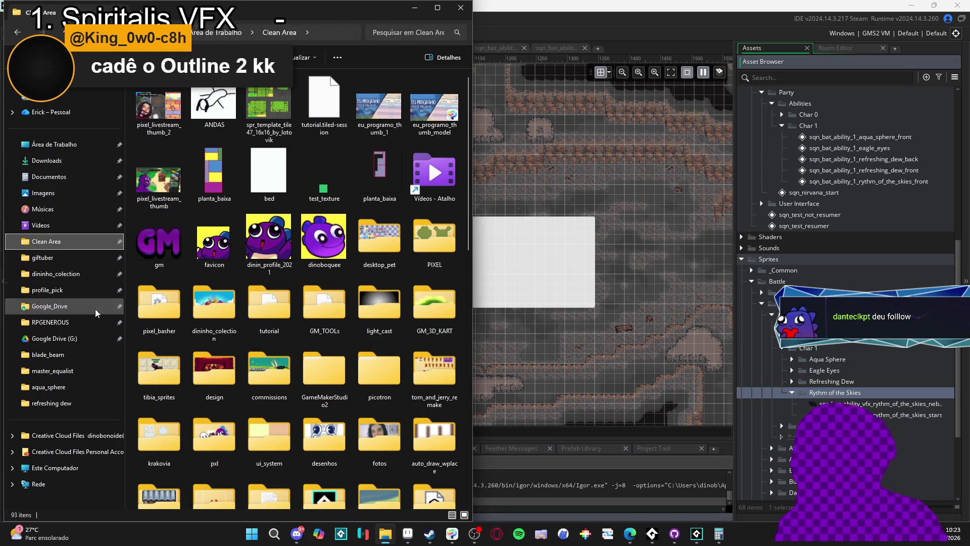
Drag spr_part_stars.png from RPGENEROUS > vfx > character_spells > yara > rythm of the skies into GameMaker
left_click(86, 322)
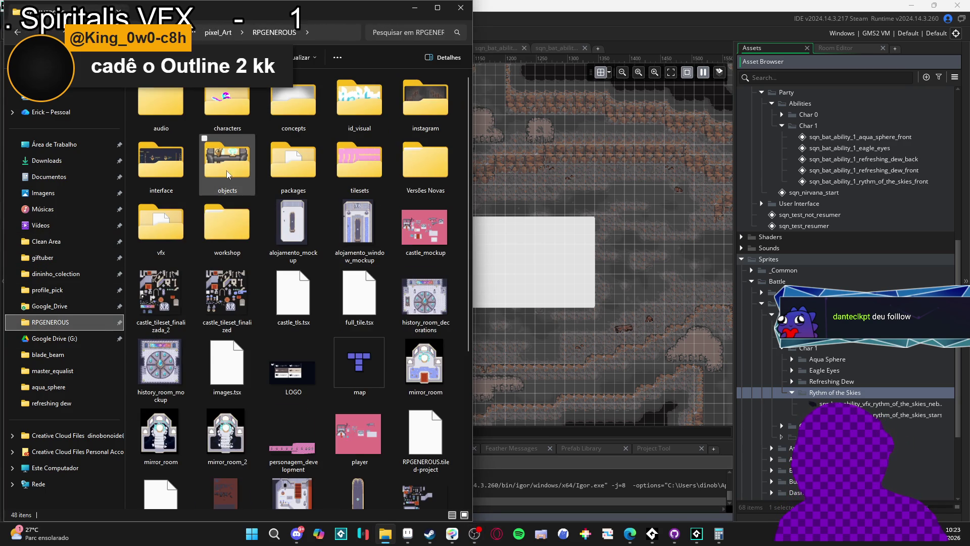
double_click(168, 217)
double_click(240, 110)
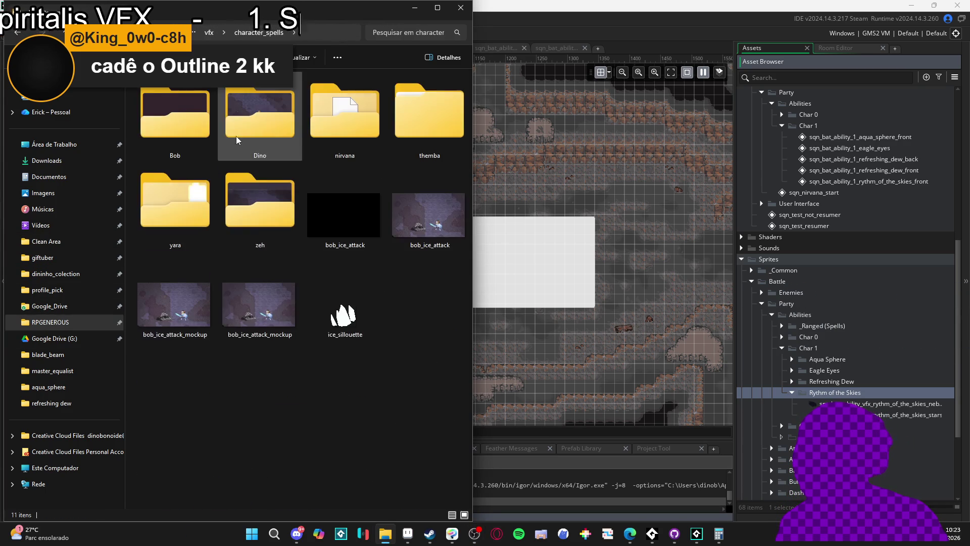
double_click(179, 228)
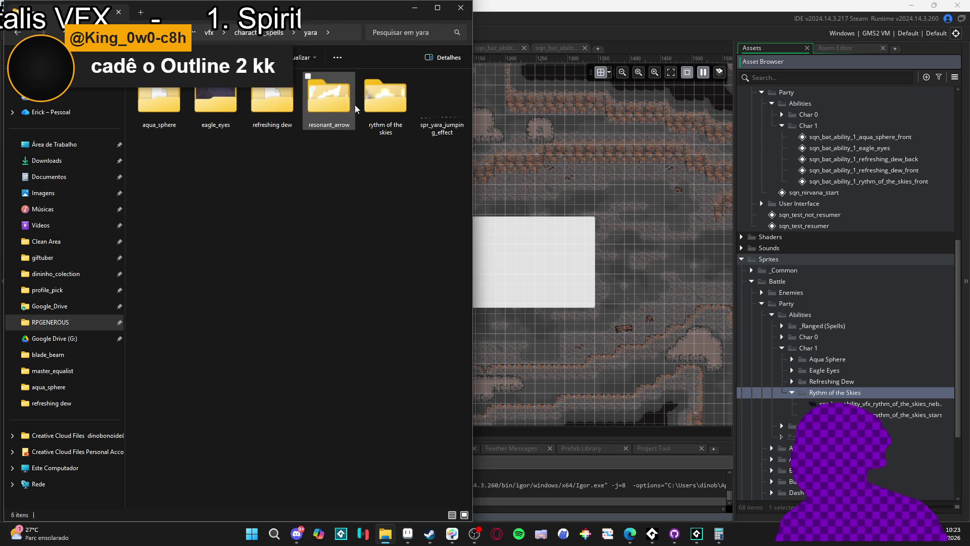
double_click(376, 109)
left_click(384, 168)
left_click_drag(843, 381, 821, 395)
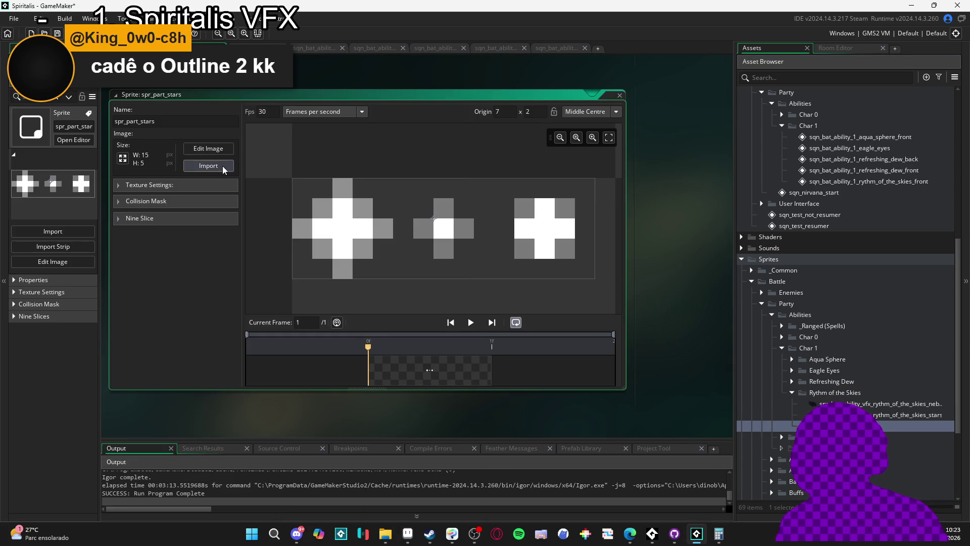
left_click(222, 165)
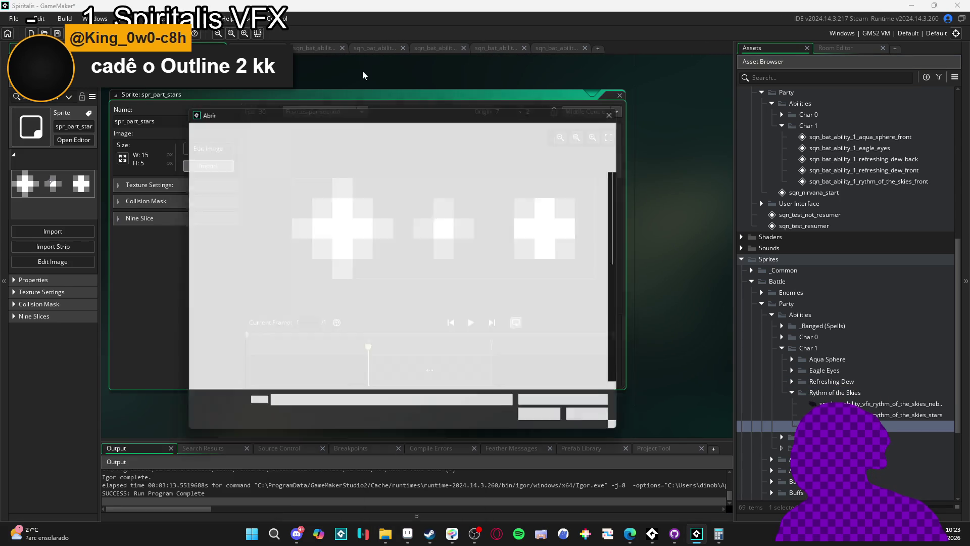
Cancel the image import and bring up Convert to Frames for spr_part_stars in the image editor
left_click(598, 422)
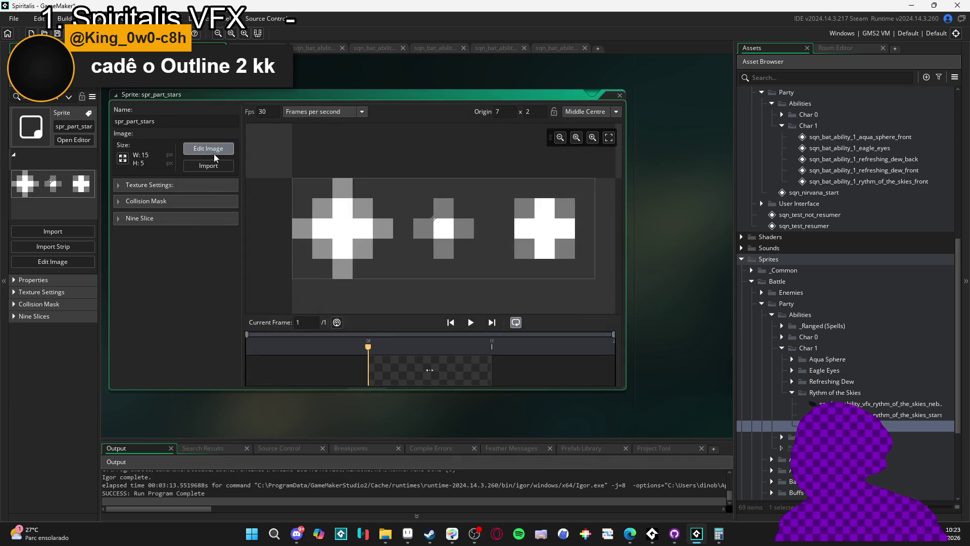
left_click(218, 152)
left_click(306, 18)
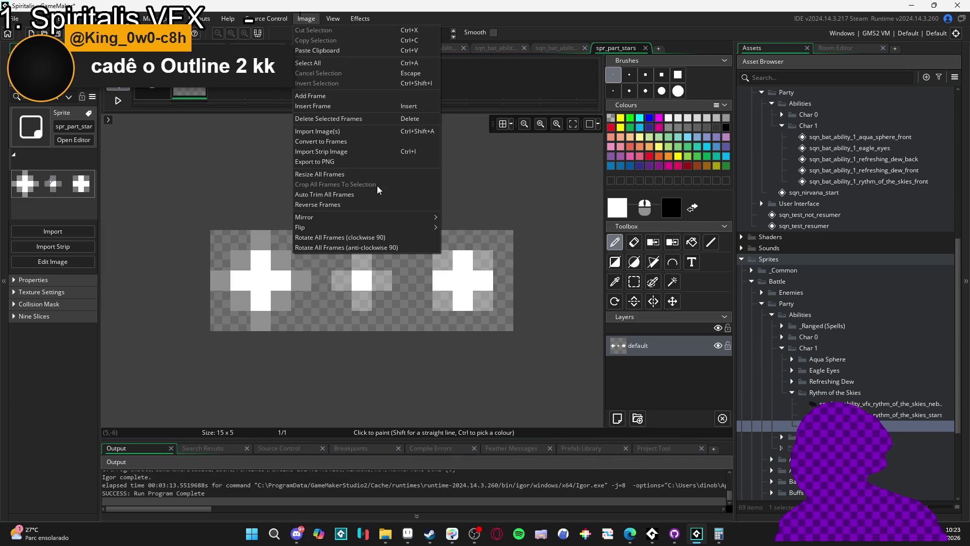
left_click(362, 142)
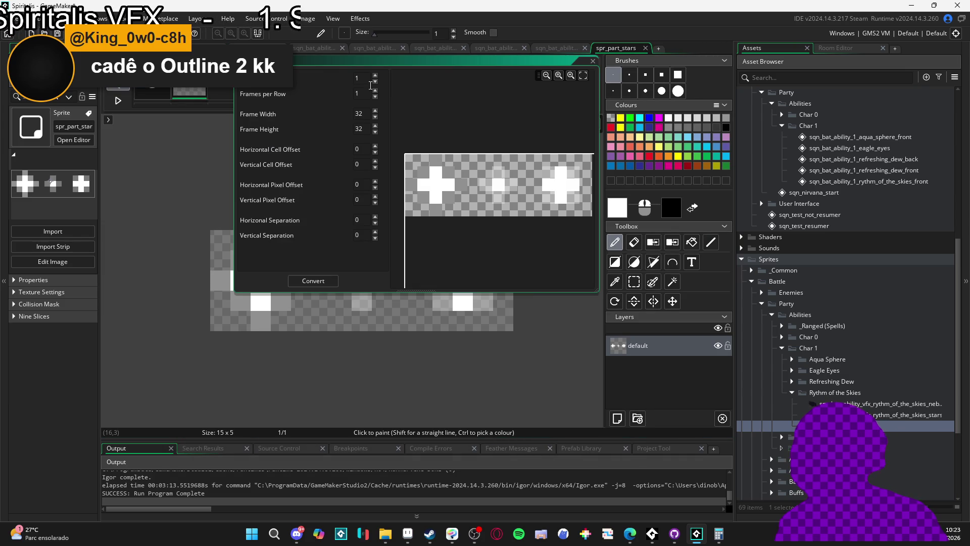
left_click(408, 536)
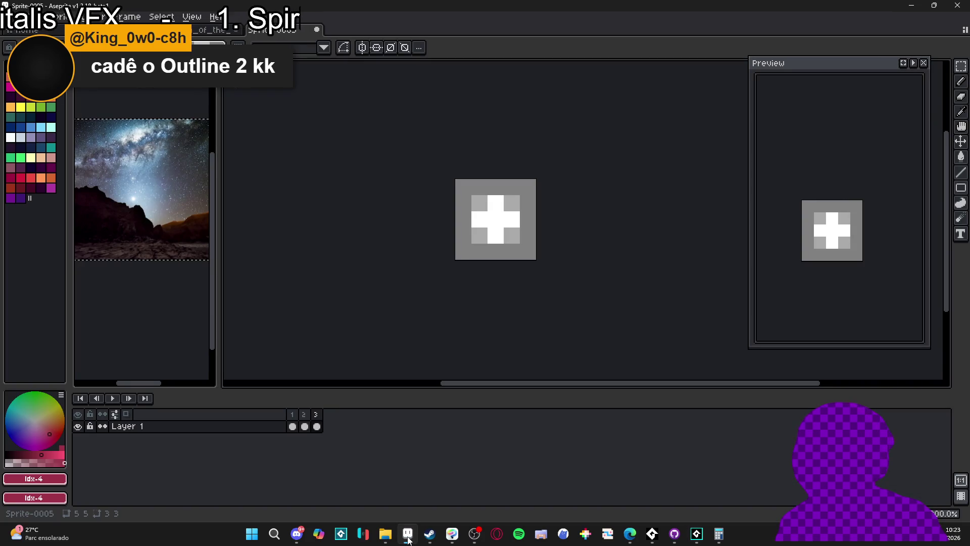
left_click(408, 537)
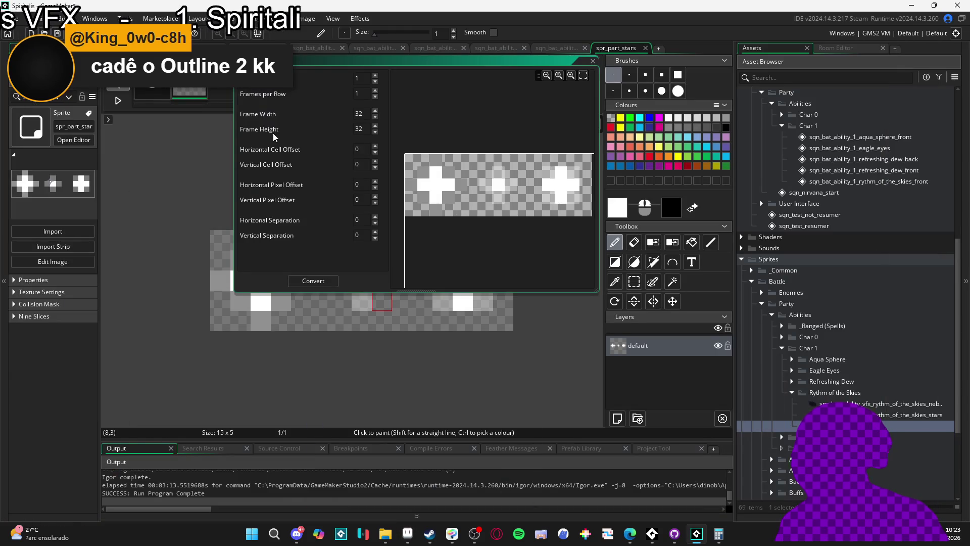
Convert the strip into three 5×5 frames, three per row, replacing the existing frames
type("5")
key("Tab")
type("5")
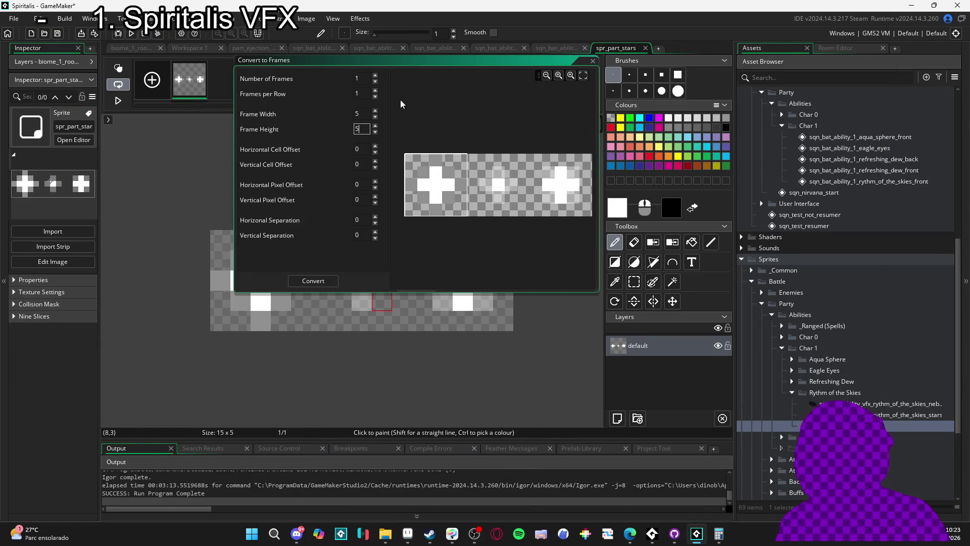
left_click(376, 89)
left_click(376, 89)
left_click(313, 281)
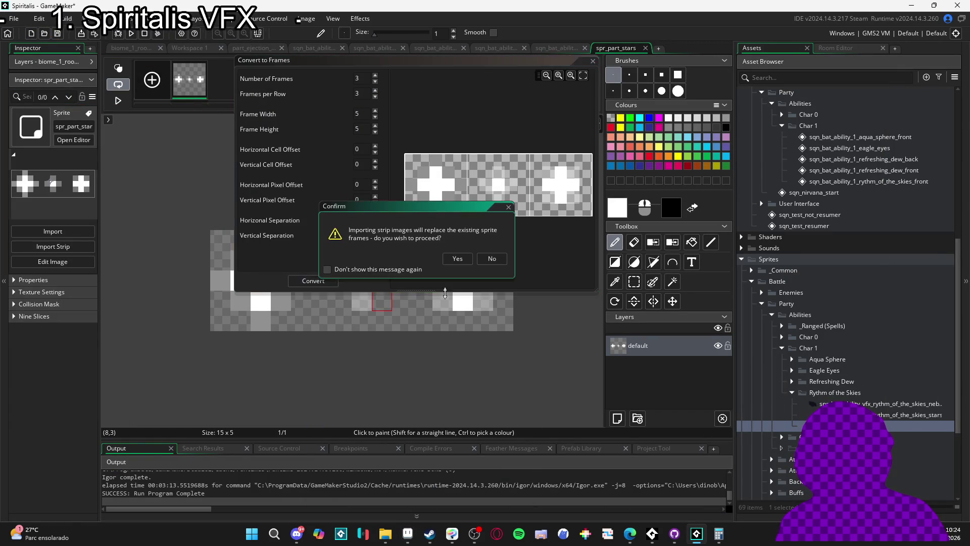
left_click(456, 260)
key("ctrl+Tab")
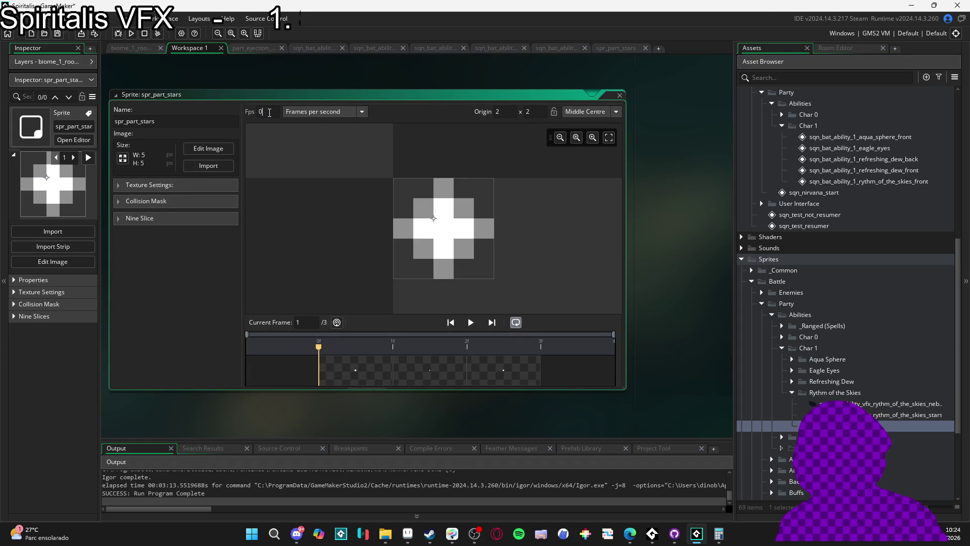
Check the part_ejection emitter and the sqn_bat ability sequences, ending on the spr_part_stars pixel editor
scroll(832, 206, "up", 5)
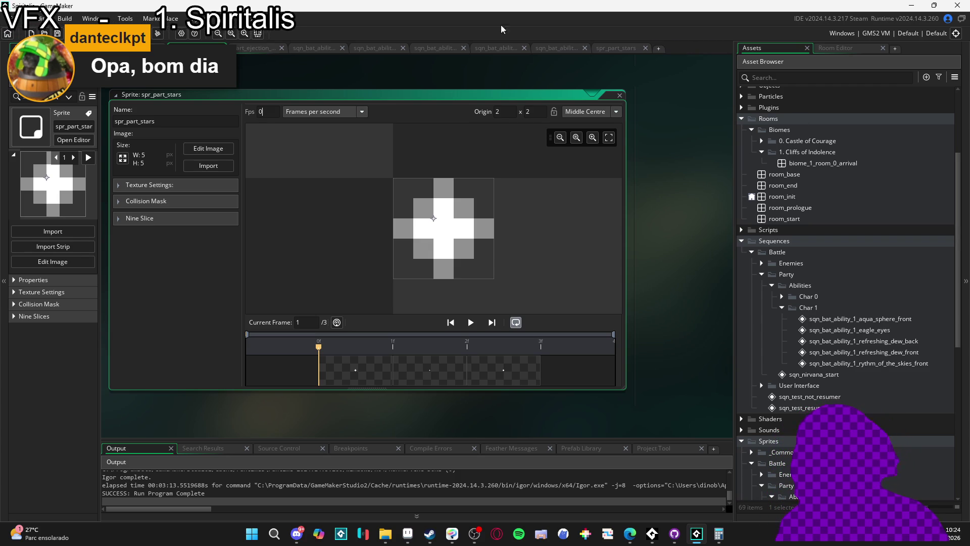
left_click(284, 51)
left_click(620, 48)
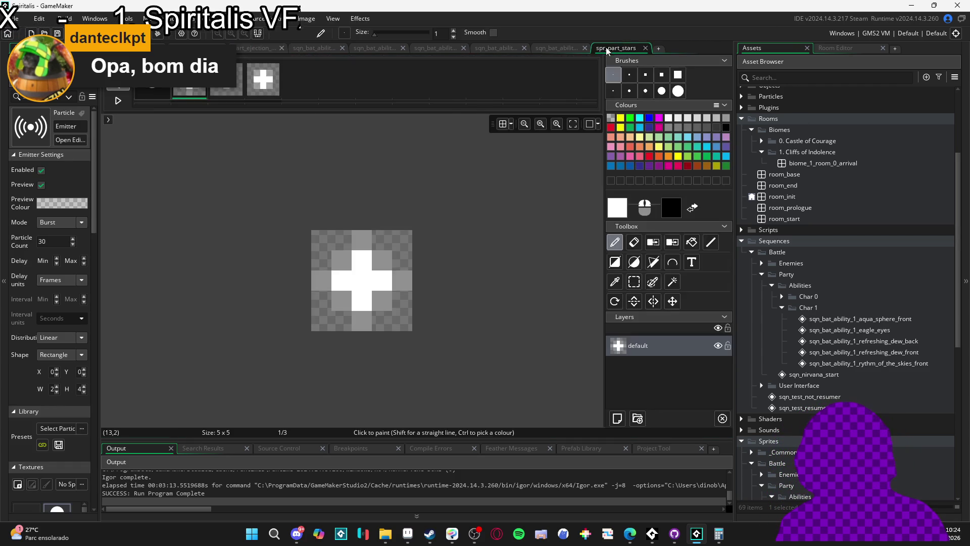
left_click(568, 48)
left_click(510, 48)
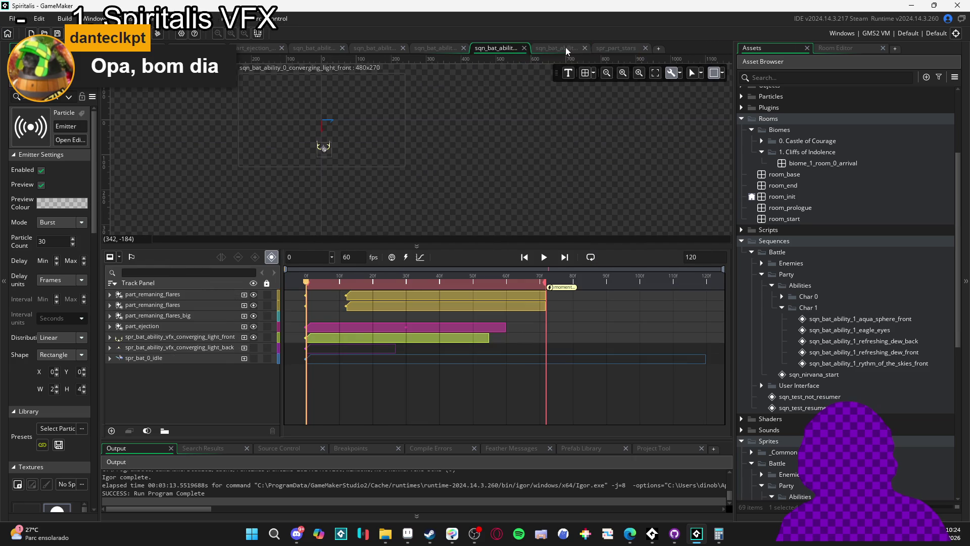
left_click(565, 47)
left_click(609, 47)
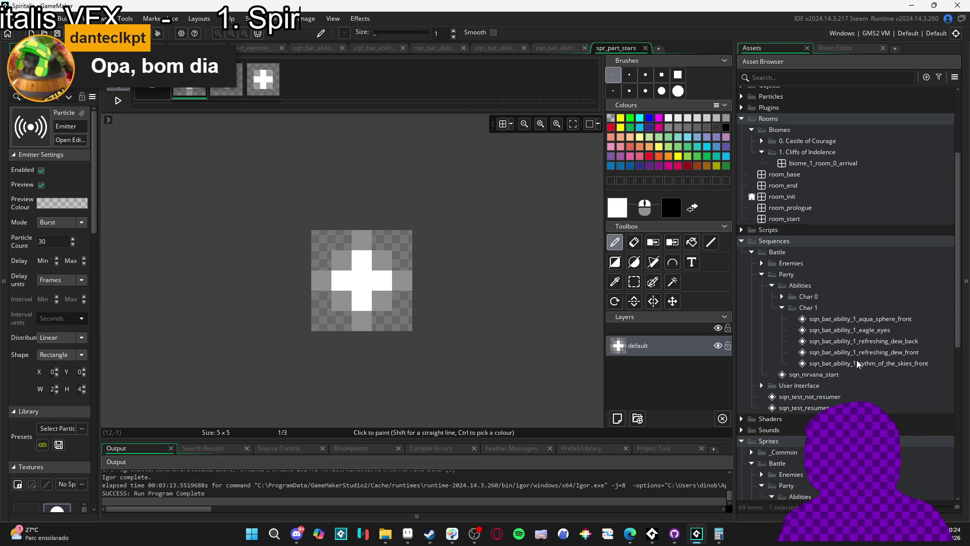
Duplicate eagle_eyes, rename the copy sqn_bat_ability_1_rythm_of_the_skies_individual, and open it
double_click(880, 319)
double_click(861, 330)
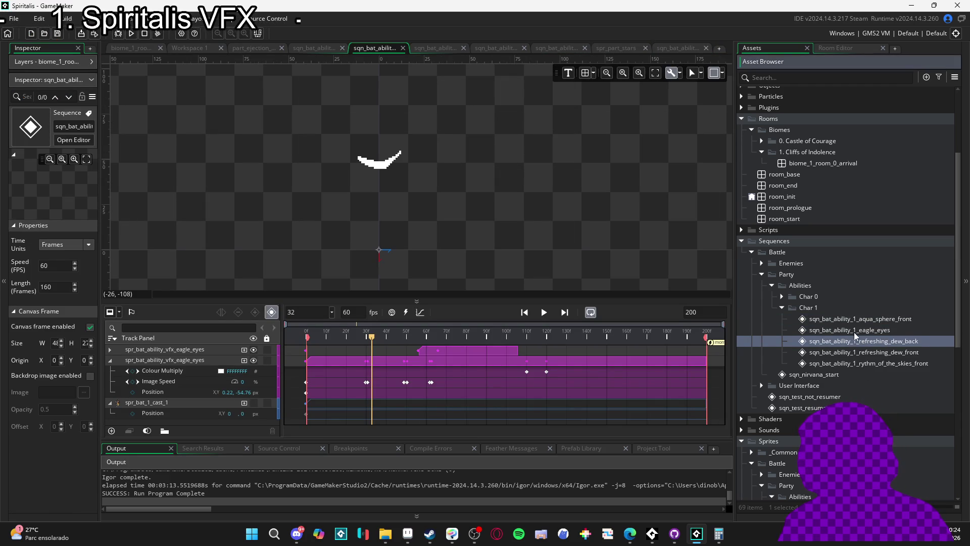
key("ctrl+d")
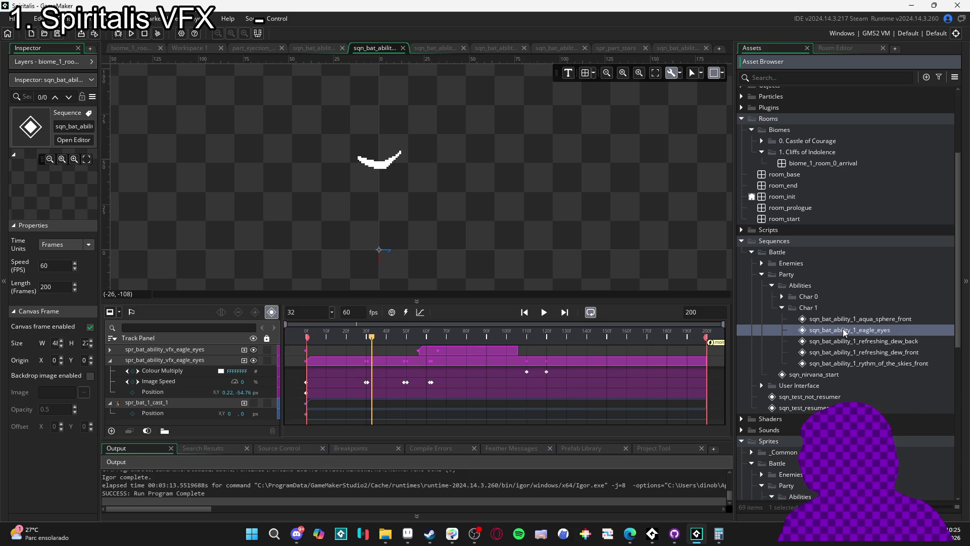
left_click(900, 344)
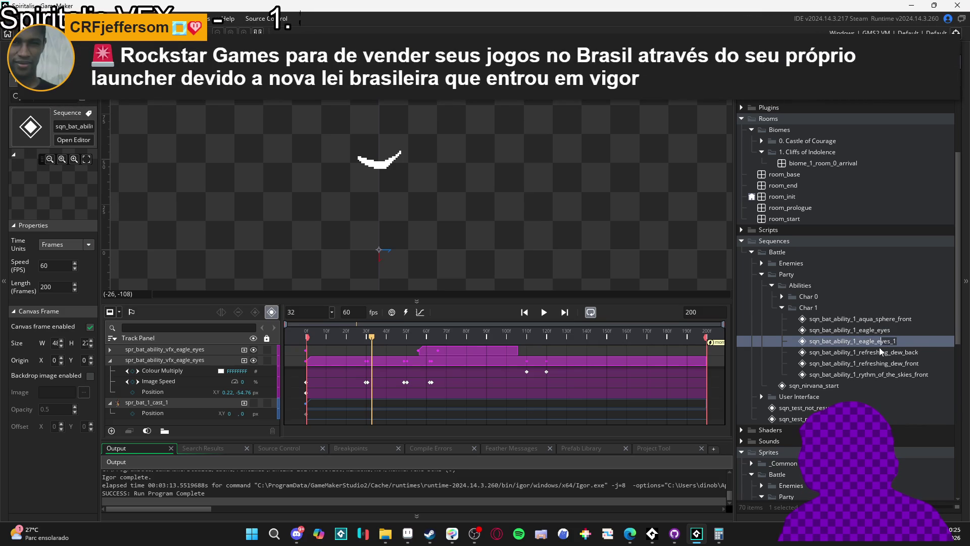
key("shift+End")
type("ry")
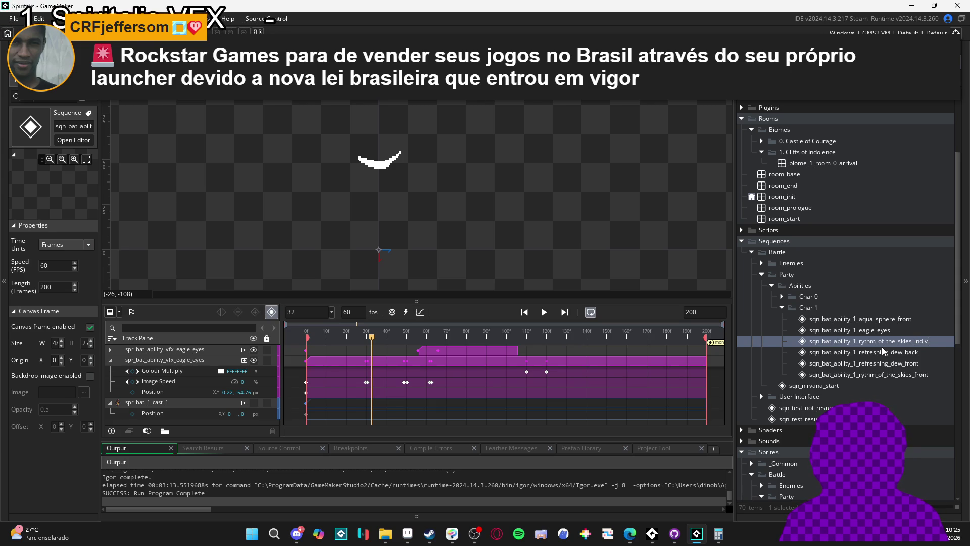
type("al")
key("Return")
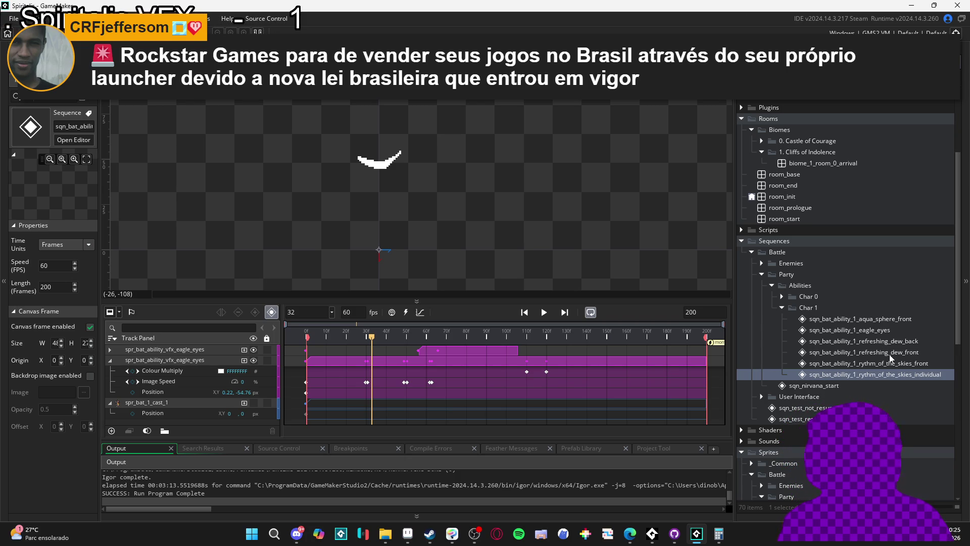
double_click(878, 374)
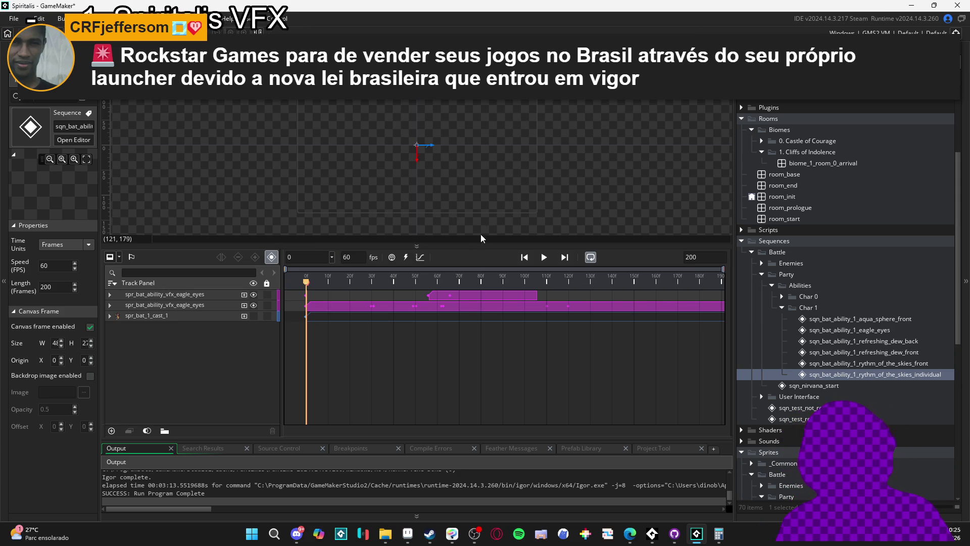
Enlarge the canvas area, then inspect and select the eagle_eyes tracks in the Track Panel
mouse_move(485, 244)
left_mouse_down()
mouse_move(484, 336)
mouse_move(483, 316)
left_mouse_up()
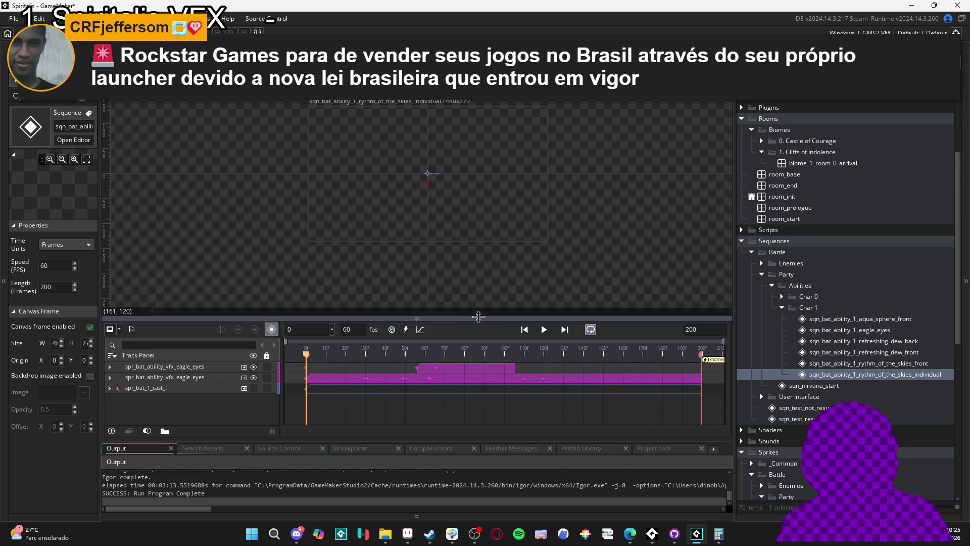
left_click(353, 383)
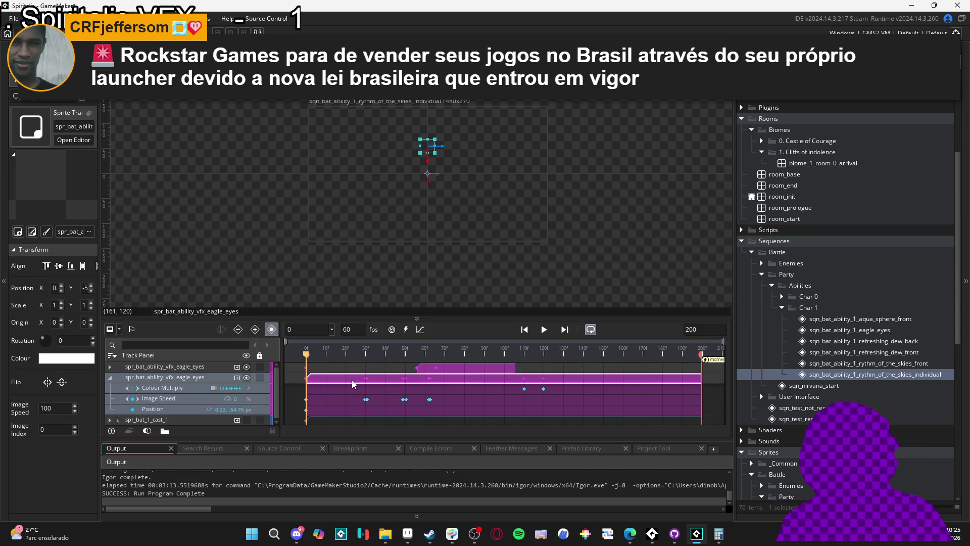
left_click(110, 380)
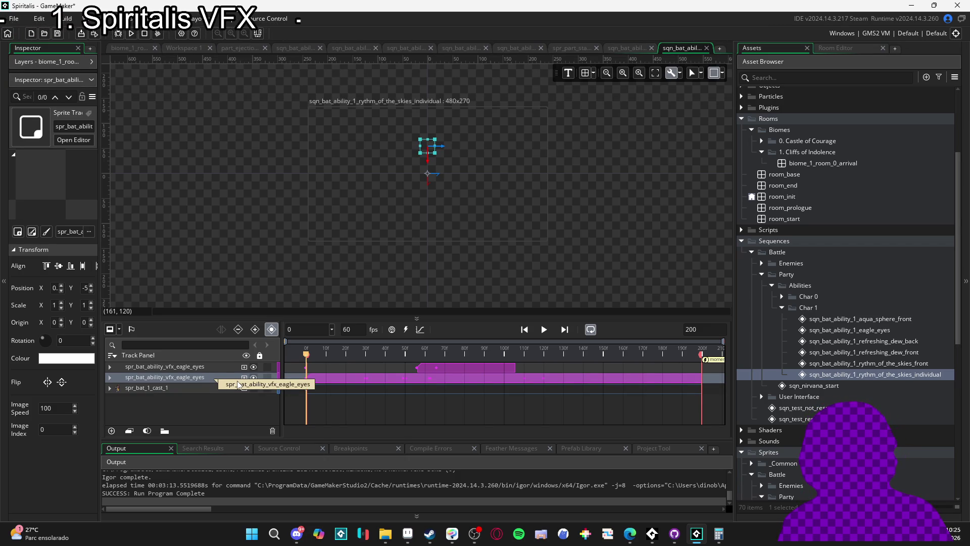
left_click_drag(220, 369, 216, 381)
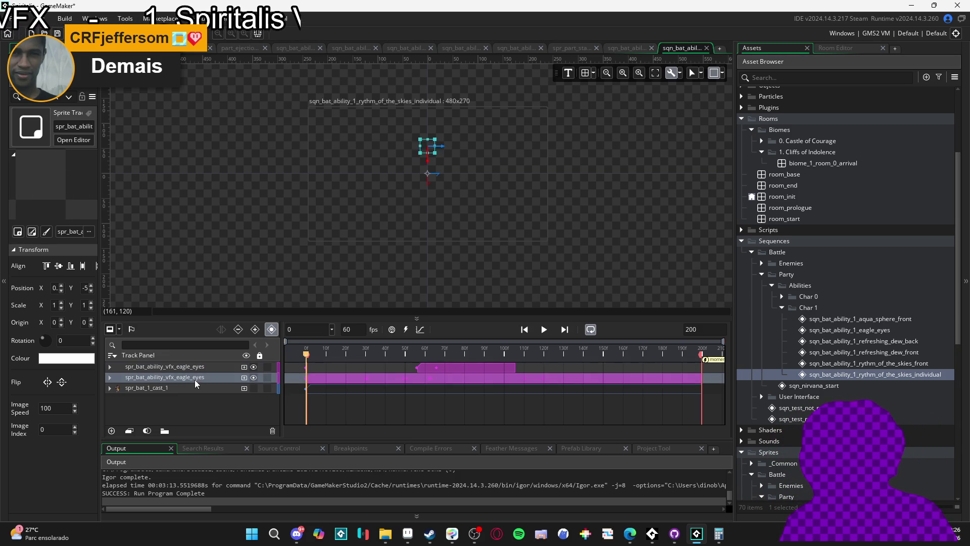
left_click(204, 366)
left_click(211, 378)
left_click(210, 369)
Preview frames 64 and 74, then delete the remaining eagle_eyes track
left_click_drag(465, 355, 434, 355)
mouse_move(453, 353)
left_mouse_down()
mouse_move(425, 340)
mouse_move(453, 338)
left_mouse_up()
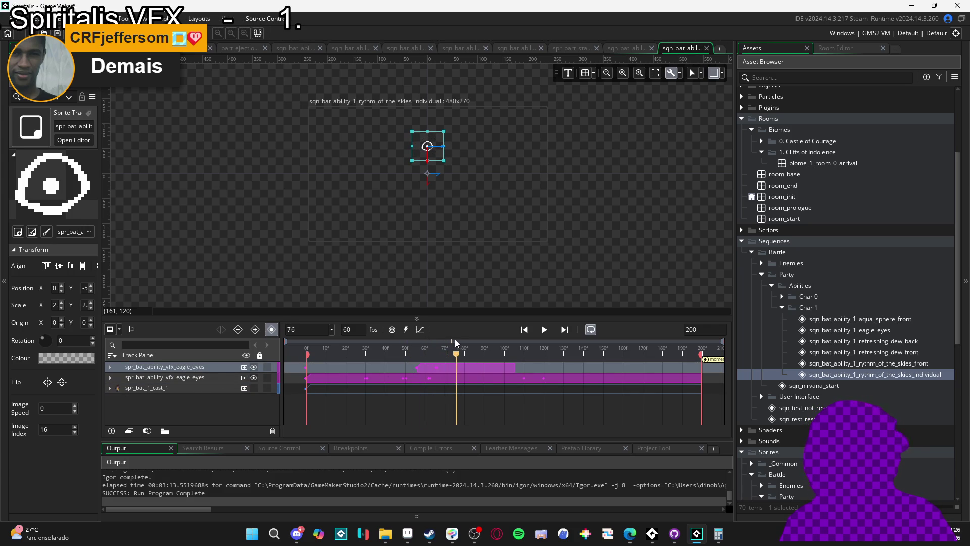
left_click_drag(147, 377, 193, 376)
left_click(162, 368)
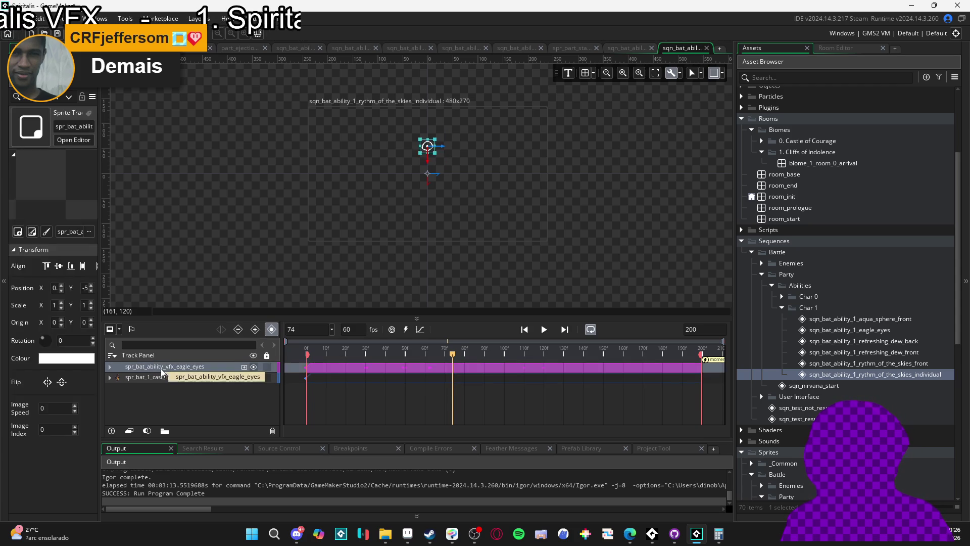
key("Delete")
key("alt+Tab")
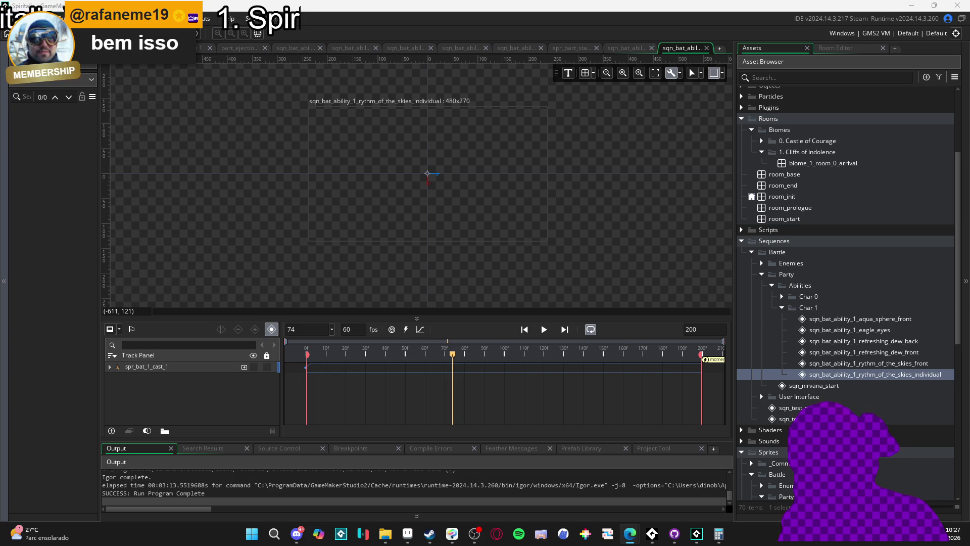
key("alt+Tab")
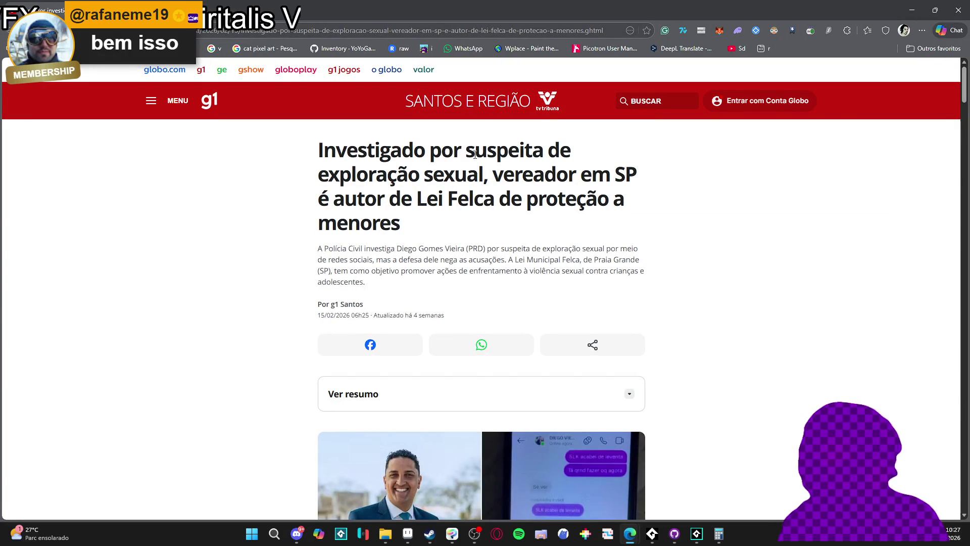
left_click_drag(437, 151, 558, 152)
left_click(442, 181)
left_click_drag(461, 174, 506, 177)
left_click(563, 185)
left_click_drag(453, 198, 473, 198)
left_click(473, 199)
left_click_drag(567, 201, 585, 202)
left_click(577, 202)
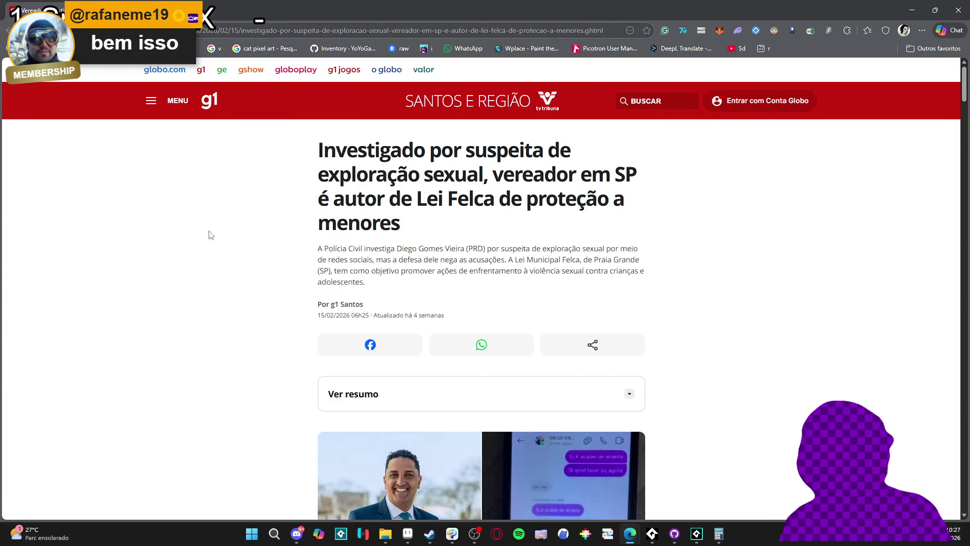
scroll(208, 234, "down", 4)
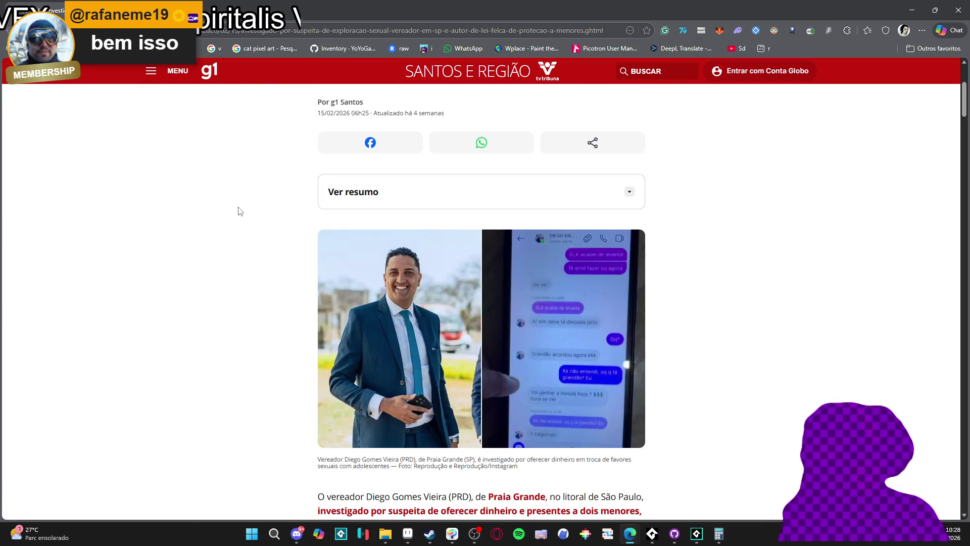
scroll(240, 210, "up", 1)
scroll(242, 210, "down", 7)
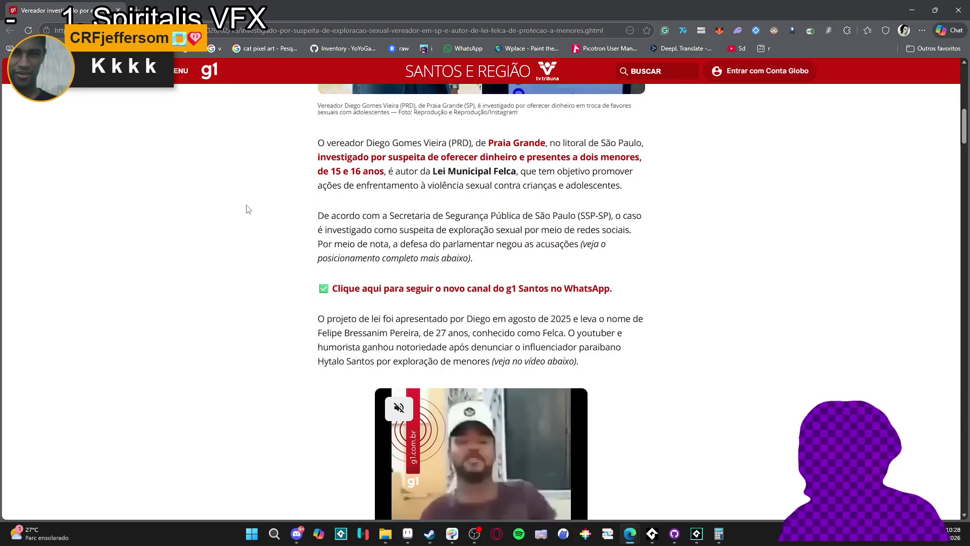
scroll(260, 201, "up", 7)
scroll(261, 198, "up", 3)
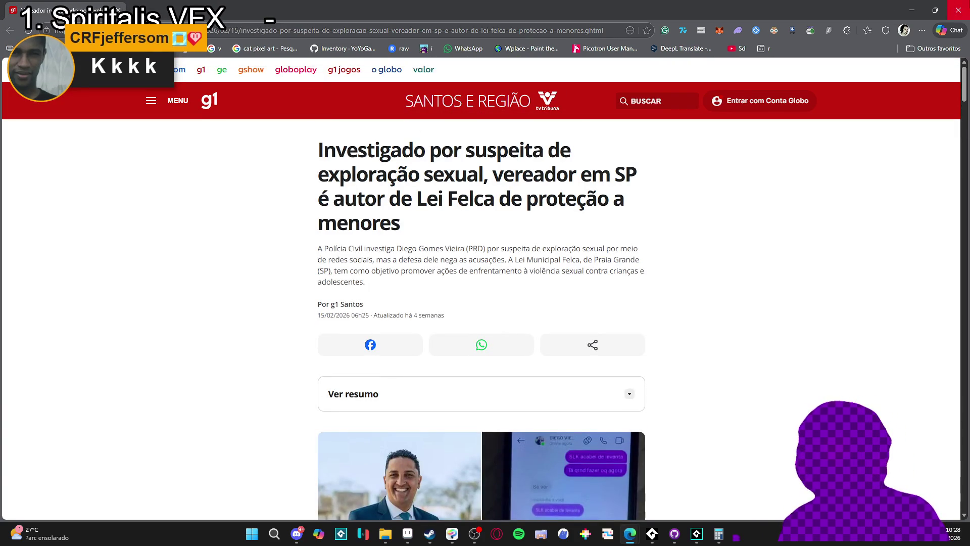
left_click(959, 10)
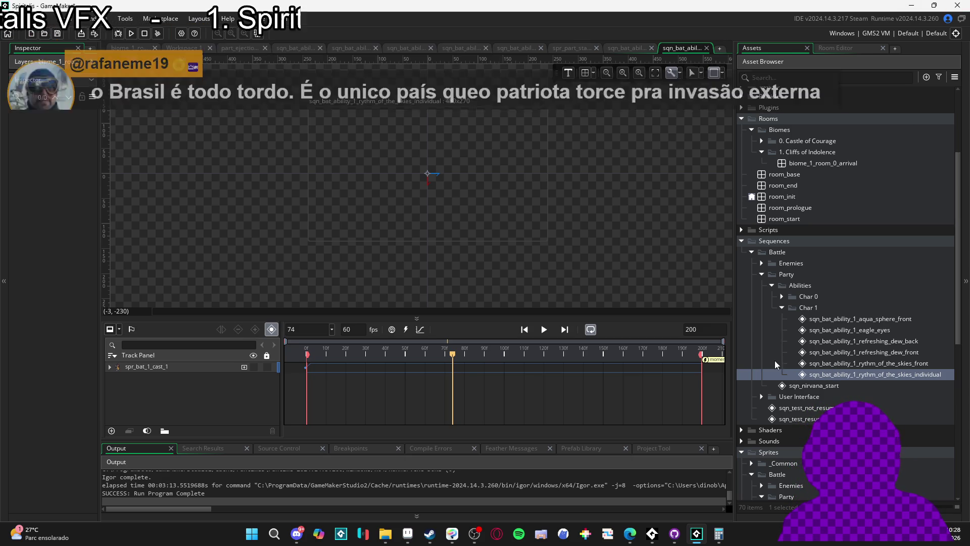
mouse_move(733, 362)
left_mouse_down()
mouse_move(750, 362)
mouse_move(722, 362)
mouse_move(735, 359)
left_mouse_up()
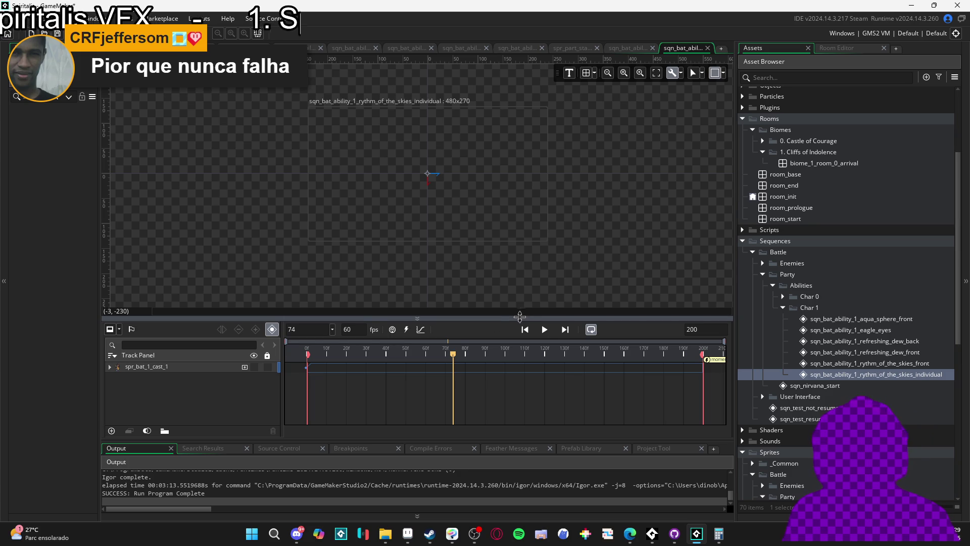
mouse_move(433, 358)
left_mouse_down()
mouse_move(378, 363)
mouse_move(454, 377)
mouse_move(312, 377)
left_mouse_up()
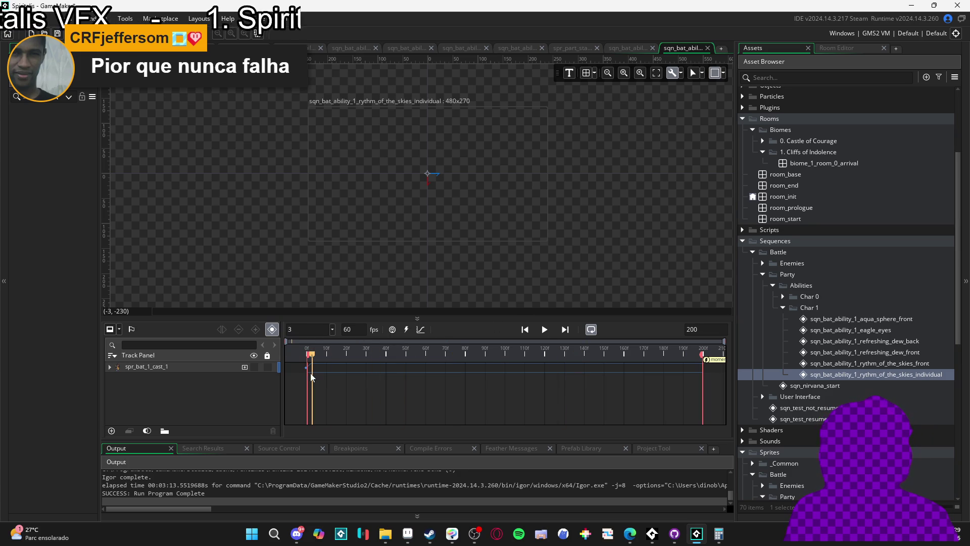
Show the cast track, play the sequence, then rewind the playhead to frame 0
left_click(254, 368)
key("space")
left_click(326, 353)
scroll(477, 262, "up", 4)
scroll(477, 238, "up", 2)
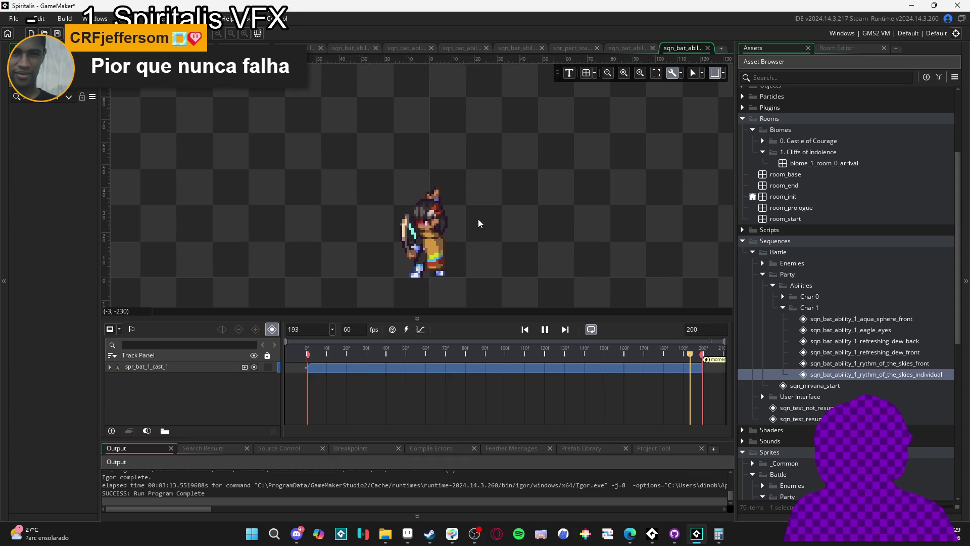
scroll(481, 250, "down", 2)
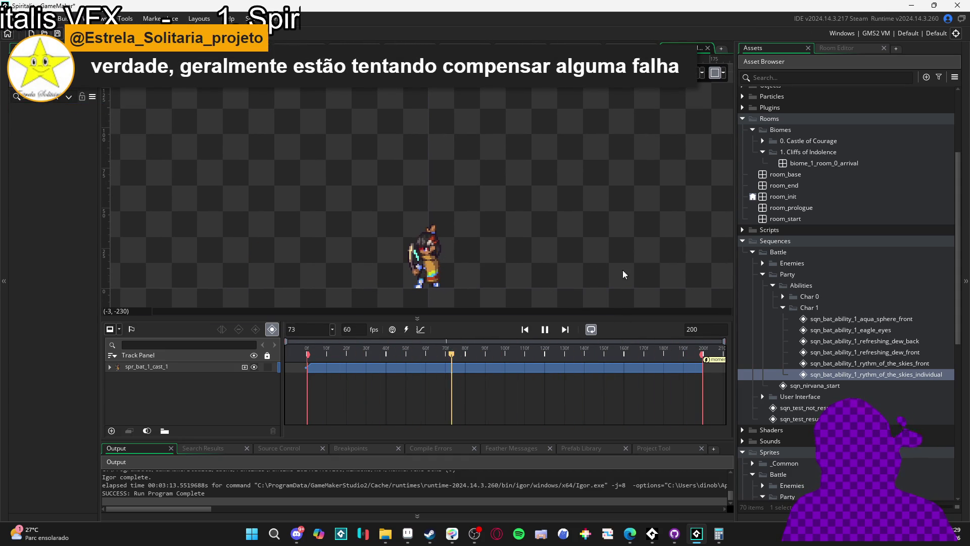
left_click(545, 329)
left_click_drag(482, 352, 214, 359)
Replay the sequence from frame 31 and stop playback at frame 128
key("space")
key("space")
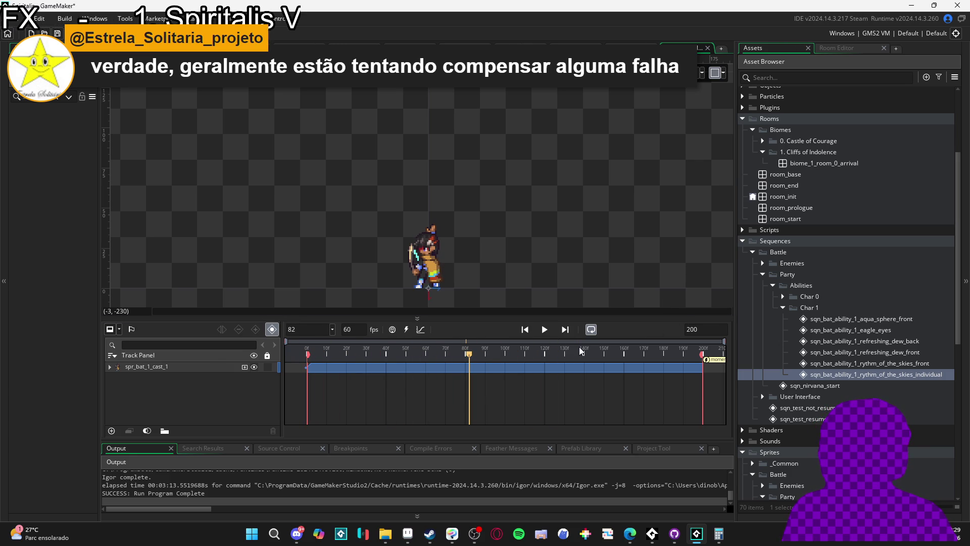
key("space")
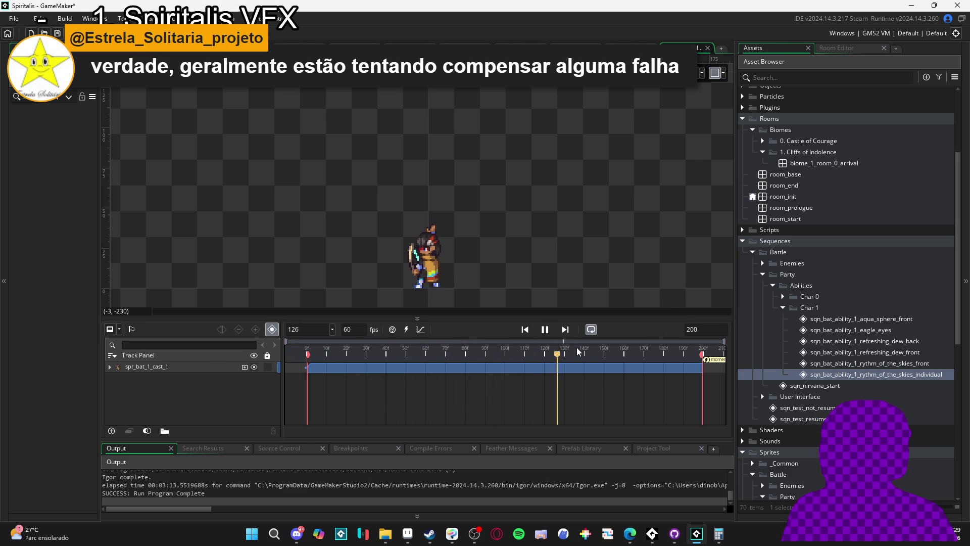
key("space")
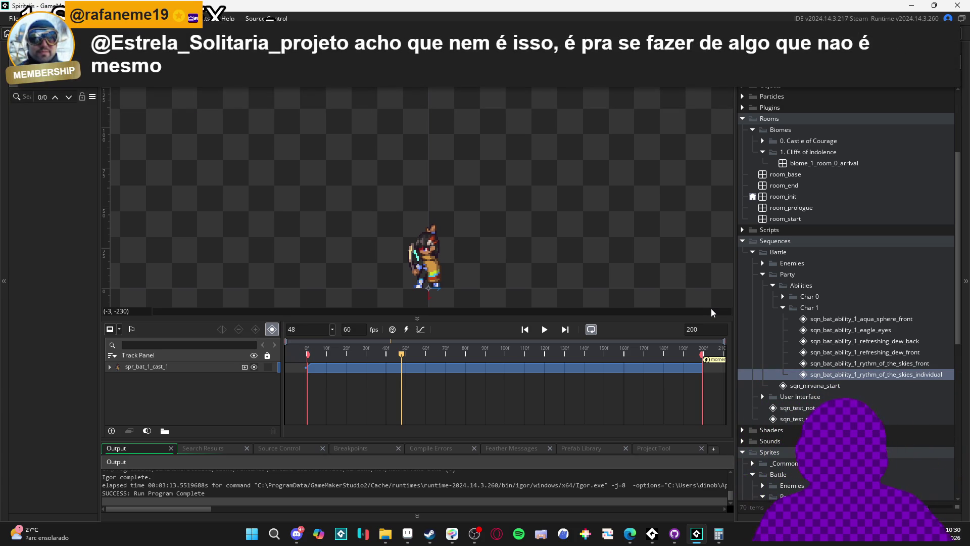
key("space")
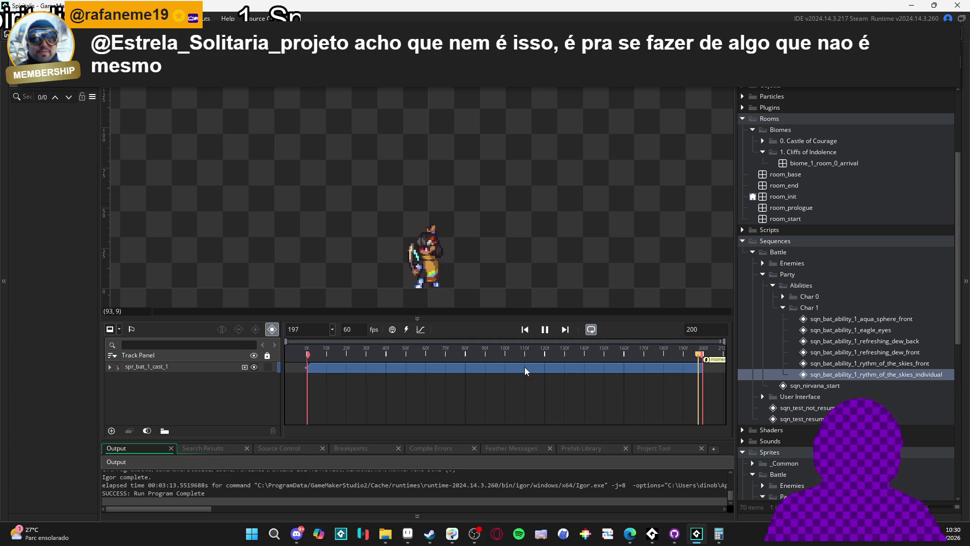
key("space")
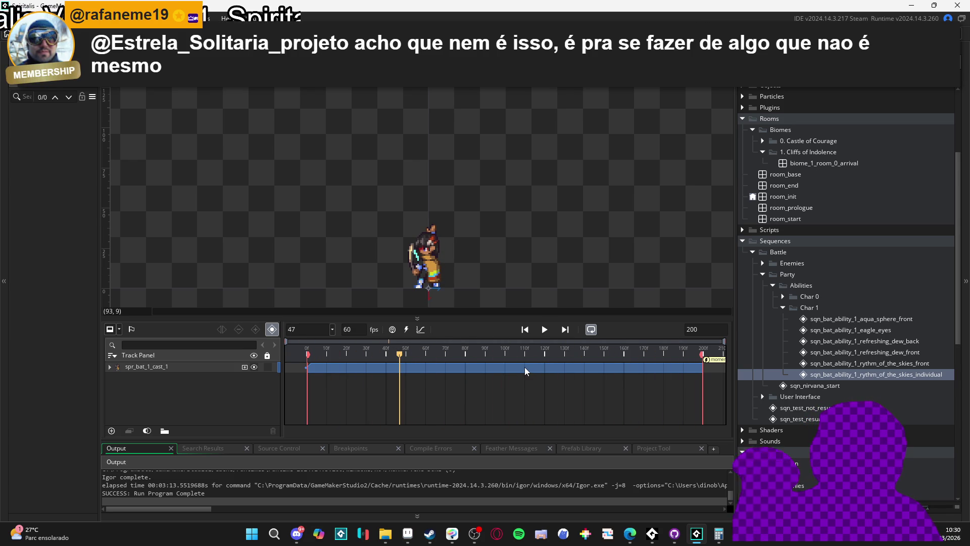
left_click(367, 352)
key("space")
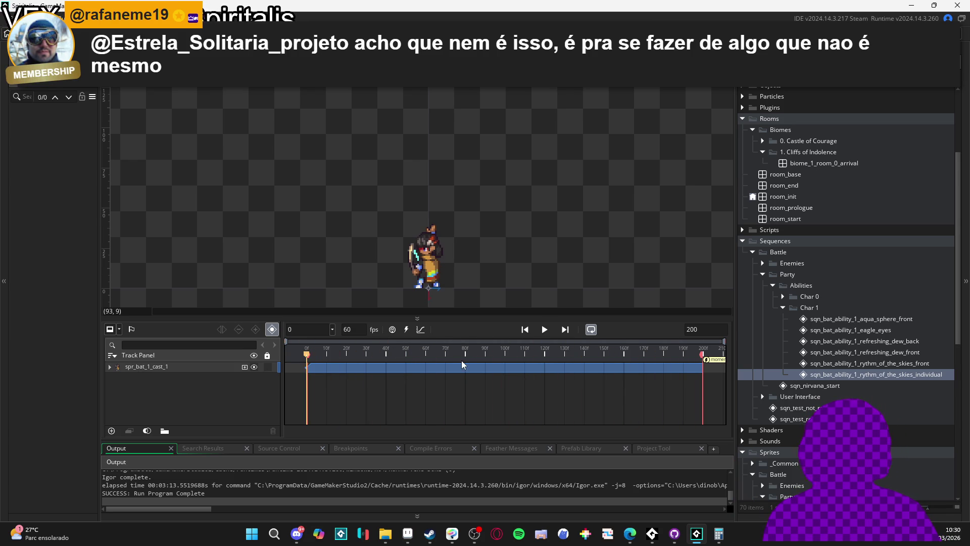
left_click(560, 355)
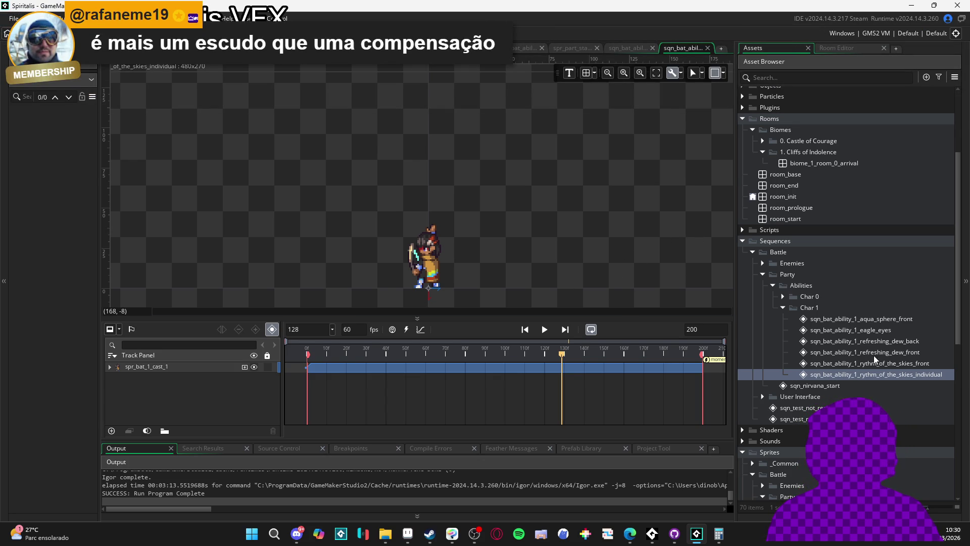
left_click(814, 386)
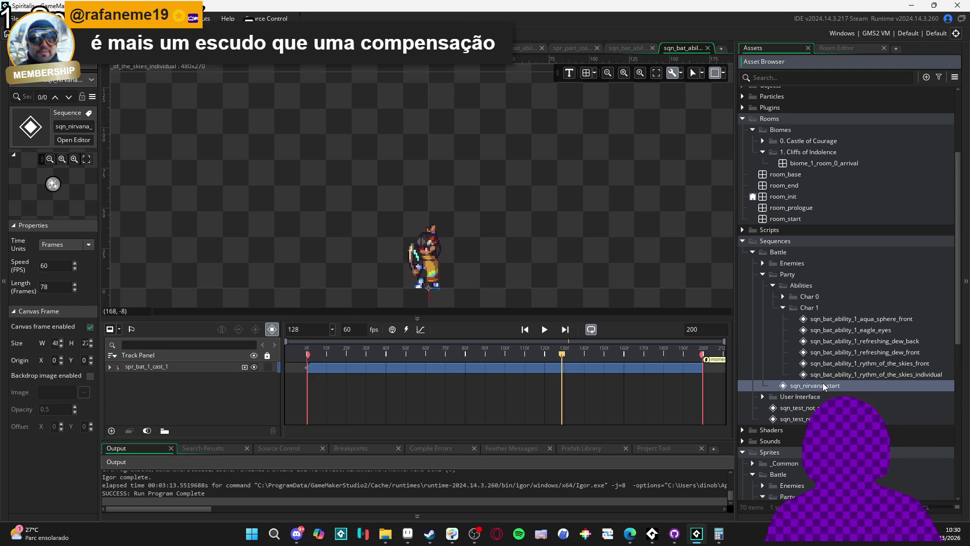
Compare Inspector lengths of aqua_sphere_front, rythm_of_the_skies_individual/front and eagle_eyes sequences
left_click(819, 374)
left_click(827, 319)
left_click(845, 375)
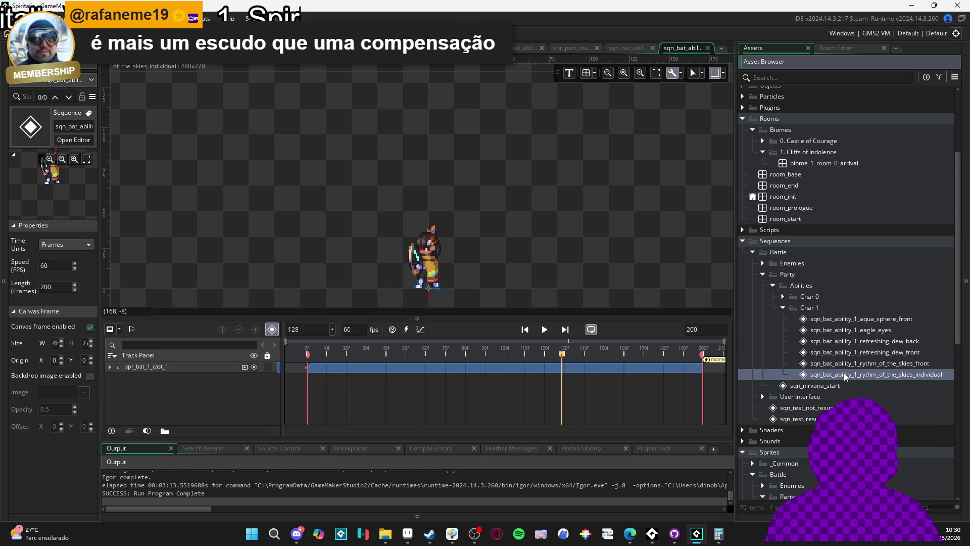
left_click(844, 363)
left_click(845, 374)
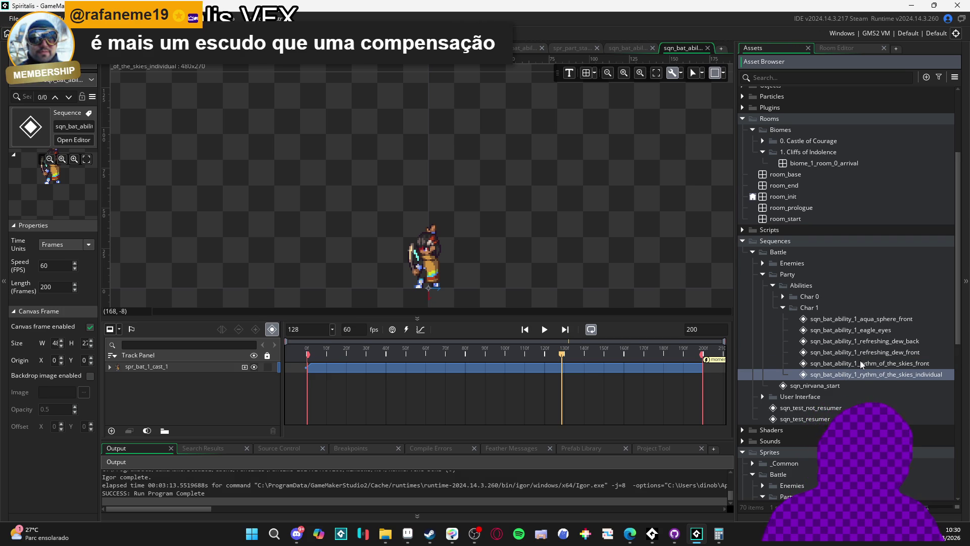
left_click(860, 362)
left_click(867, 353)
left_click(867, 343)
left_click(855, 329)
left_click(856, 319)
left_click(888, 374)
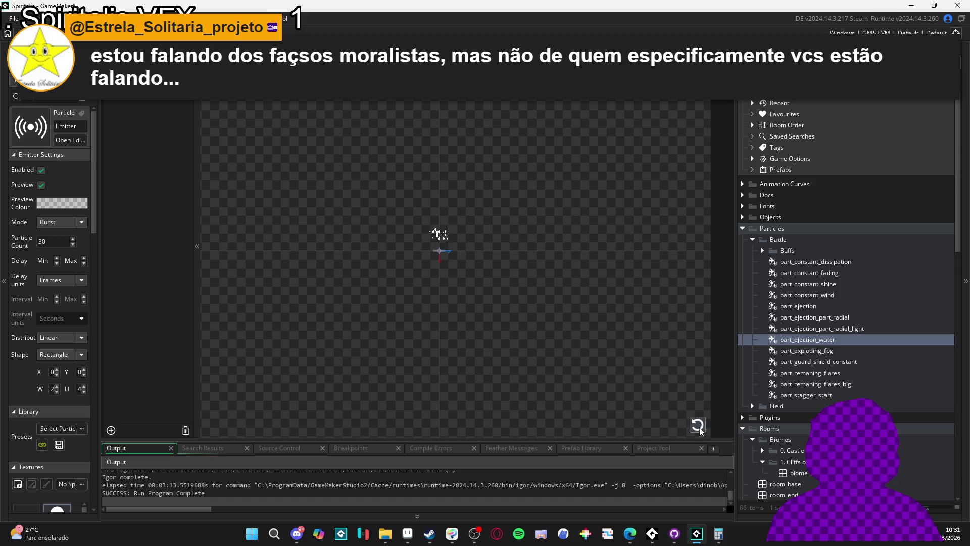
Duplicate part_ejection as part_ejection_stars and open it in the particle editor
left_click(817, 315)
left_click(802, 305)
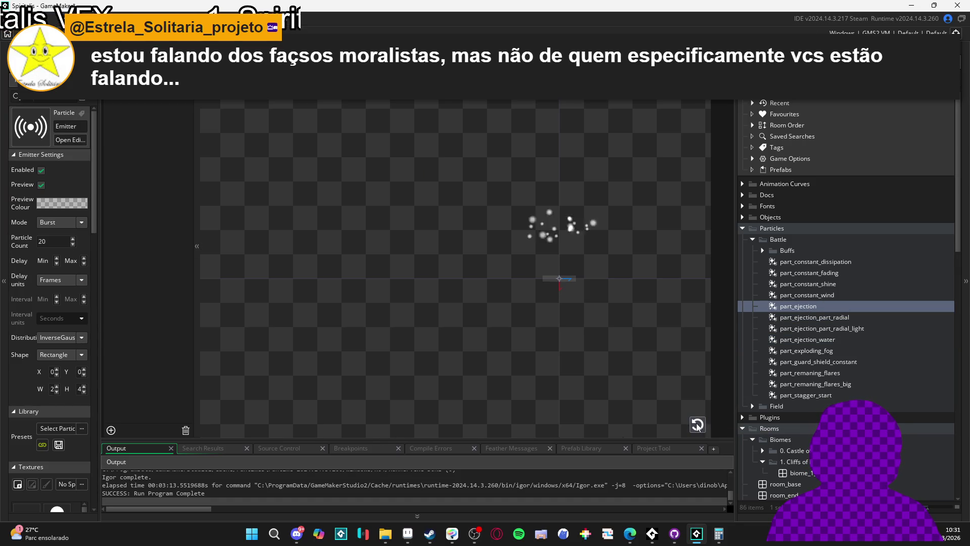
left_click(808, 314)
left_click(814, 304)
key("ctrl+d")
left_click(831, 318)
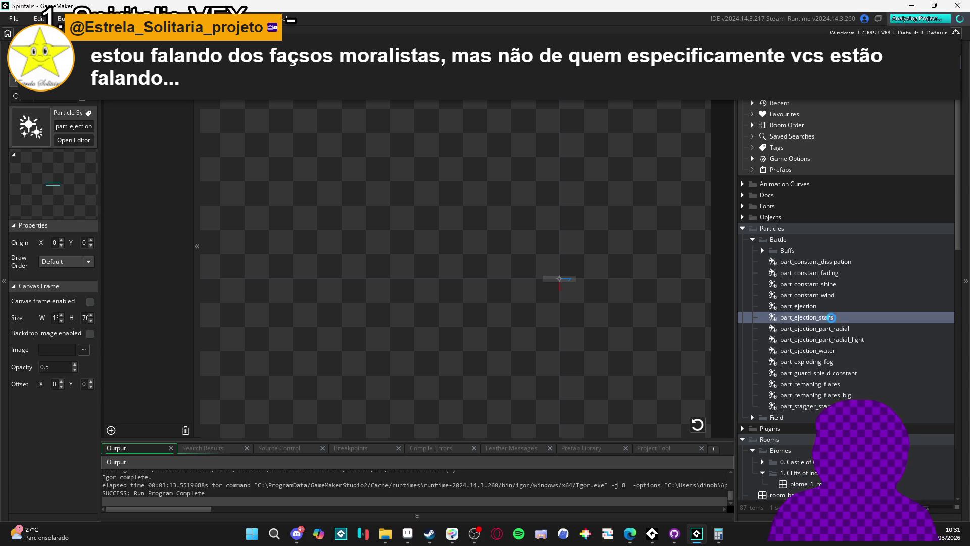
key("Return")
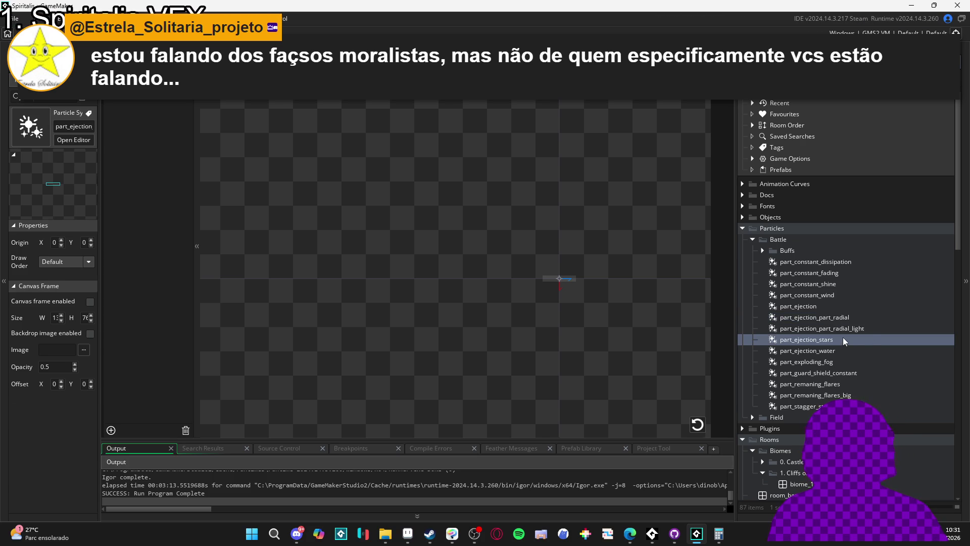
double_click(843, 338)
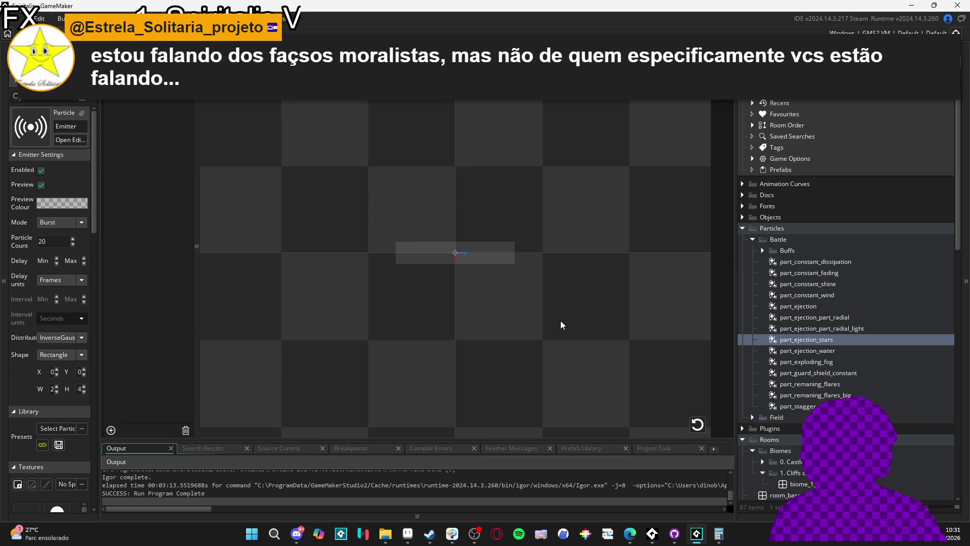
Pan the preview to the emitter, replay the sparkle burst, and widen the properties panel
scroll(564, 333, "down", 5)
left_click_drag(585, 339, 523, 391)
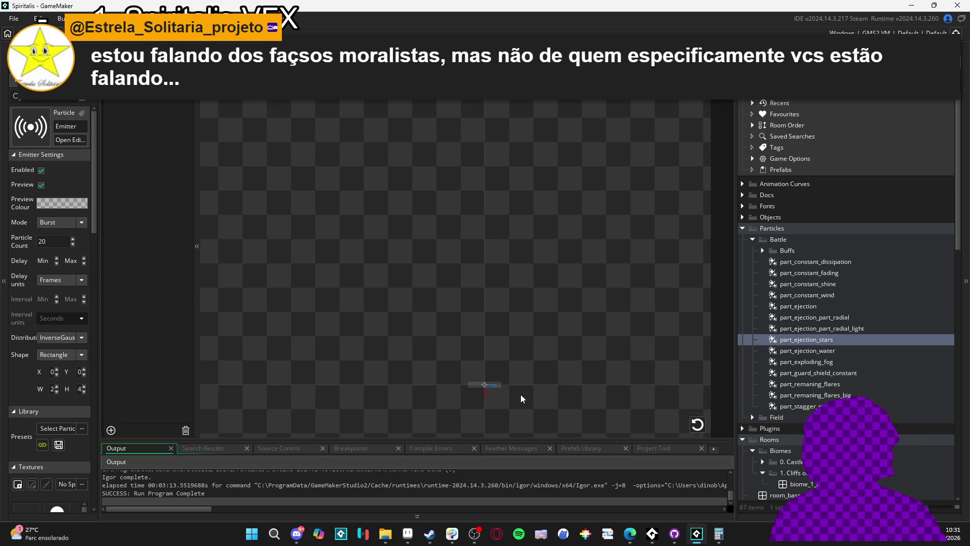
left_click(696, 426)
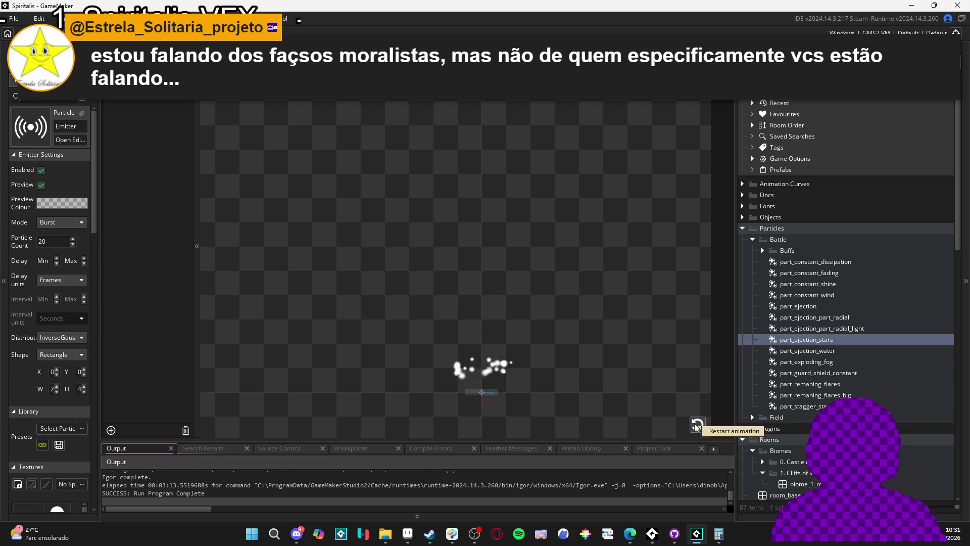
left_click(696, 426)
left_click(696, 426)
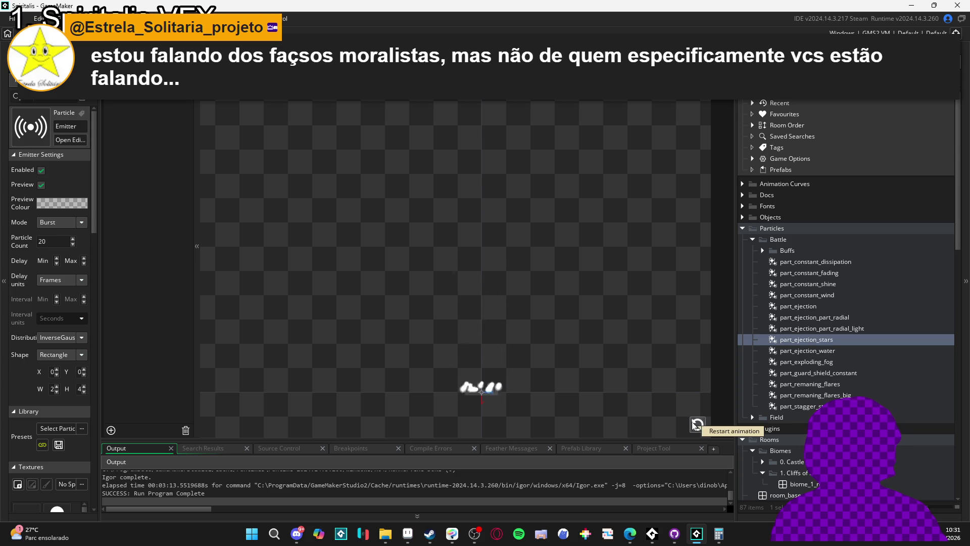
mouse_move(100, 358)
left_mouse_down()
mouse_move(190, 370)
mouse_move(172, 378)
mouse_move(192, 381)
mouse_move(326, 390)
mouse_move(167, 400)
left_mouse_up()
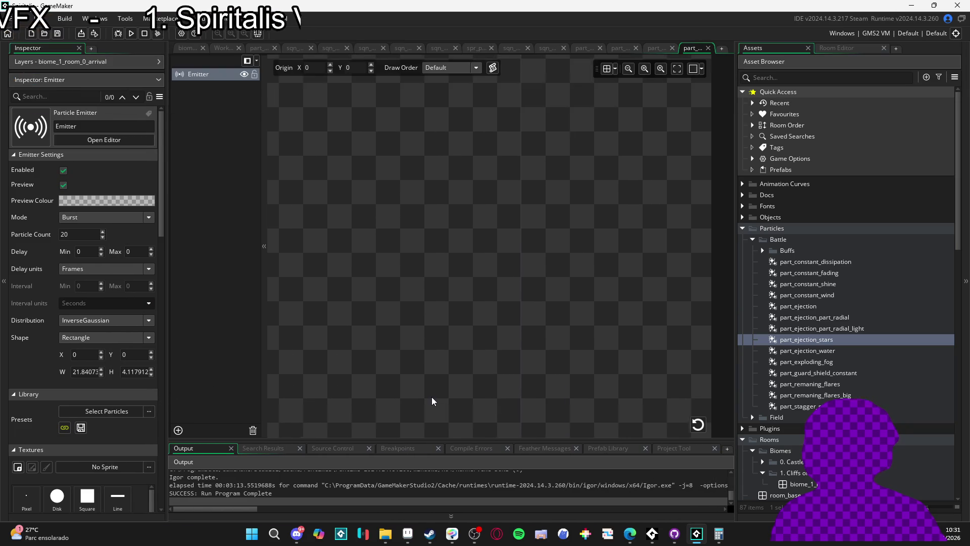
Assign spr_part_stars as the stars emitter's texture
mouse_move(444, 368)
left_mouse_down()
mouse_move(428, 318)
mouse_move(438, 310)
left_mouse_up()
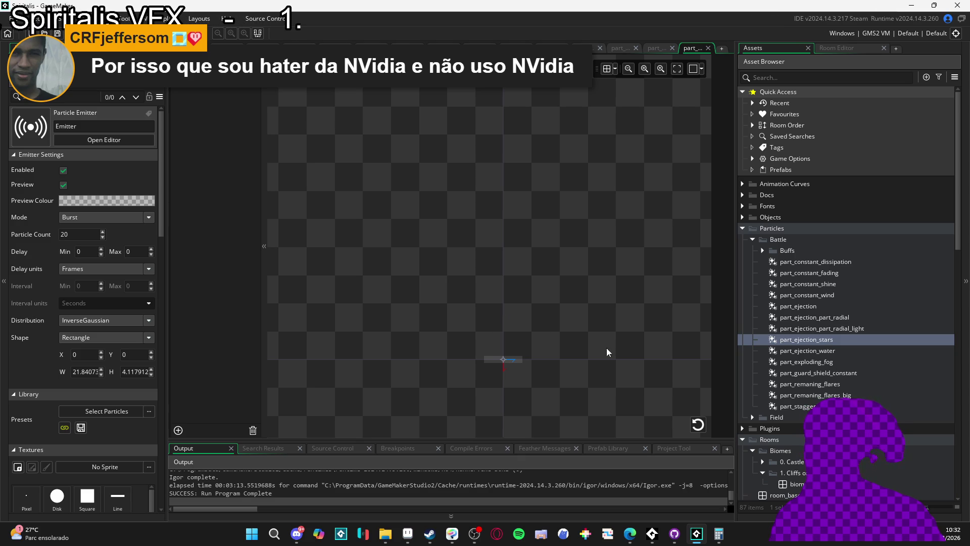
left_click(704, 428)
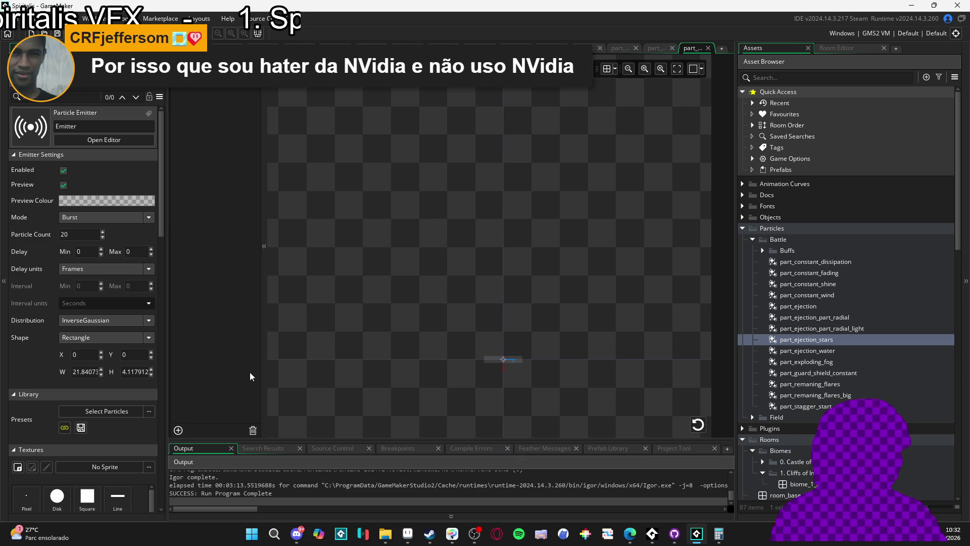
scroll(20, 370, "down", 3)
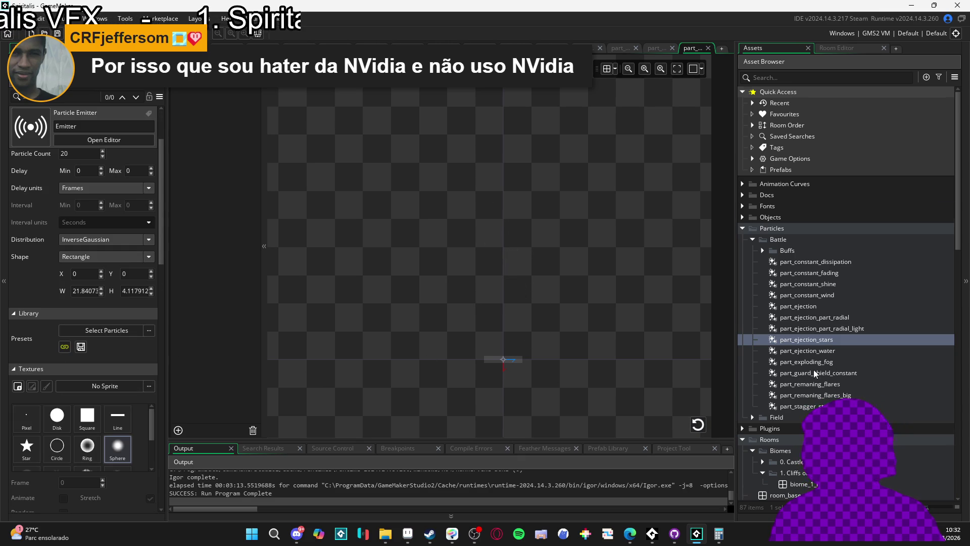
scroll(815, 374, "down", 10)
scroll(83, 360, "down", 2)
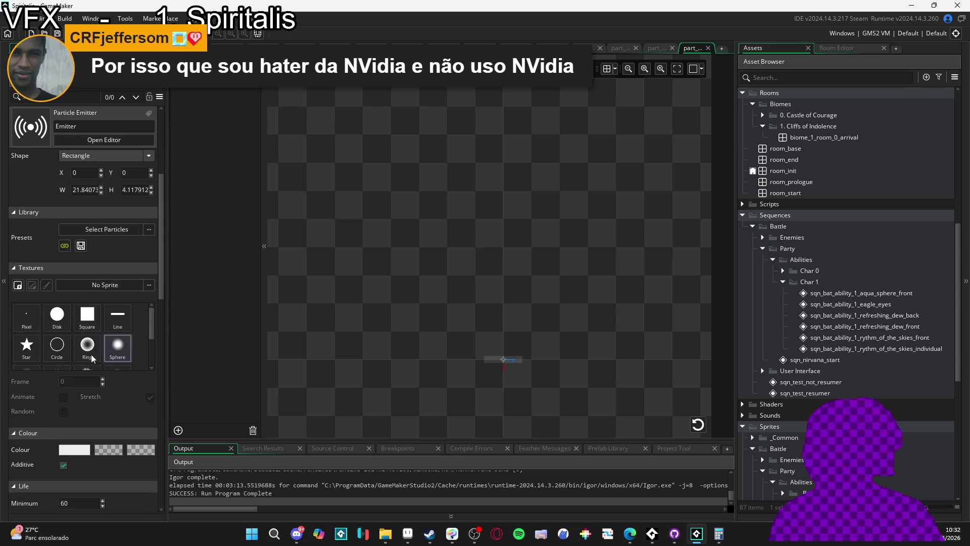
scroll(136, 371, "down", 2)
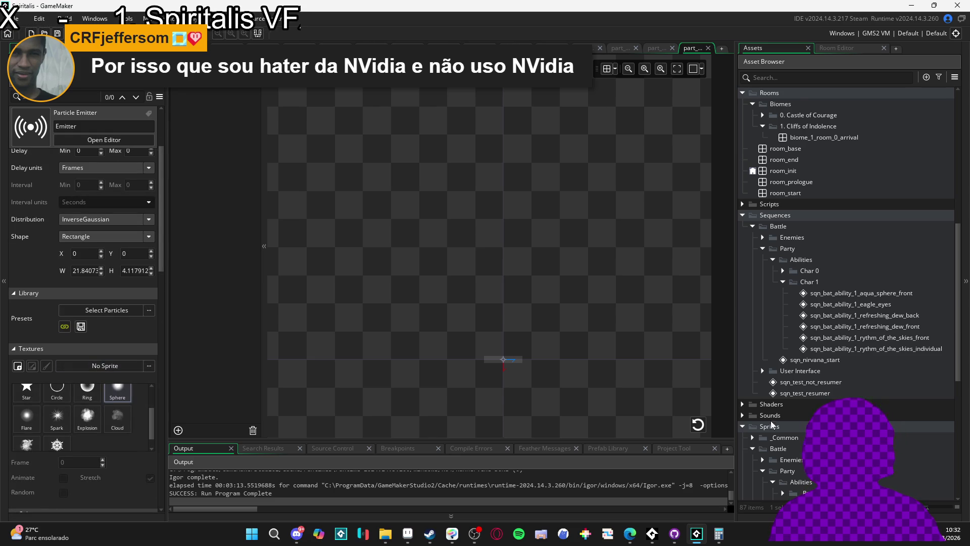
scroll(866, 365, "down", 7)
left_click(866, 351)
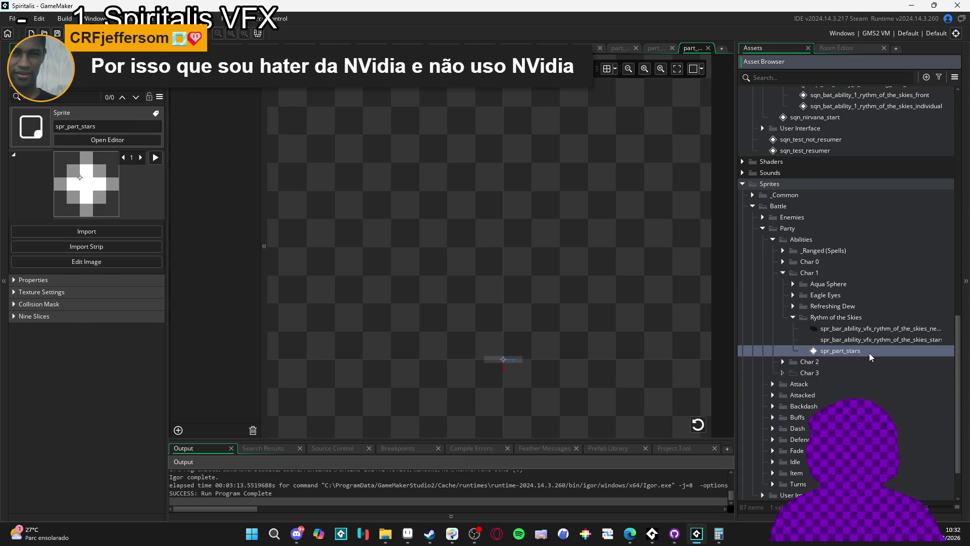
left_click(248, 104)
mouse_move(835, 351)
left_mouse_down()
mouse_move(845, 354)
mouse_move(163, 442)
left_mouse_up()
left_click_drag(110, 468, 110, 467)
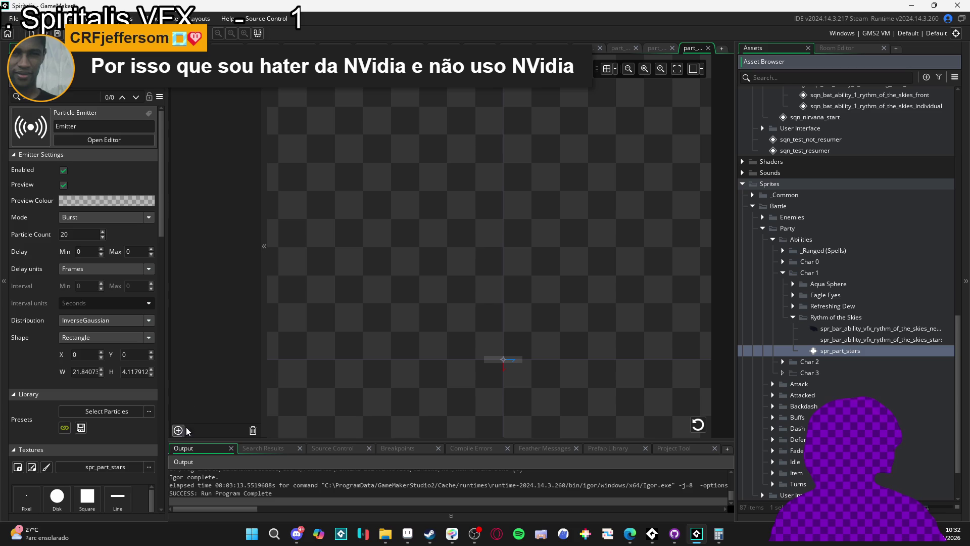
Enable Random frames, disable Stretch, and set particle scale to 1, then preview the burst
scroll(26, 341, "down", 5)
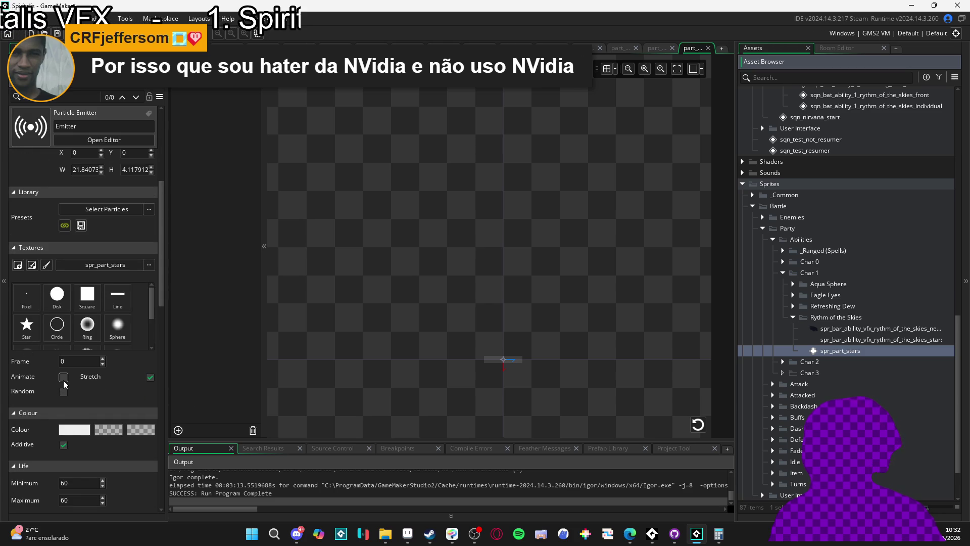
left_click(63, 392)
left_click(151, 378)
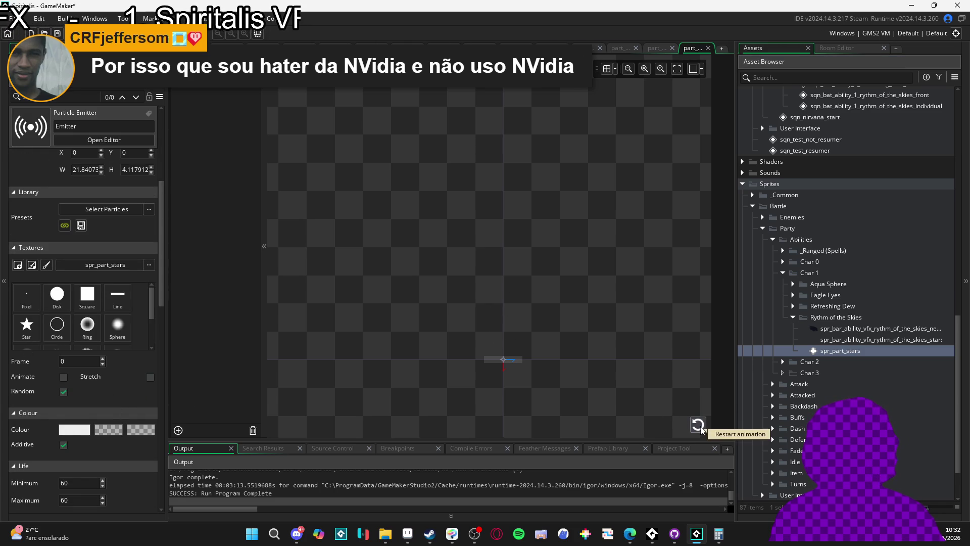
scroll(26, 408, "down", 3)
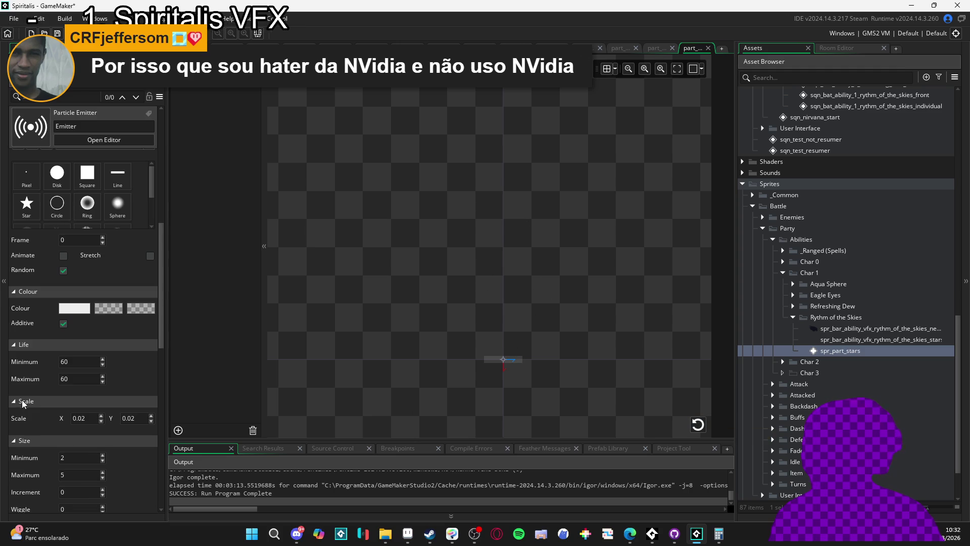
key("BackSpace")
key("BackSpace")
key("BackSpace")
type("1")
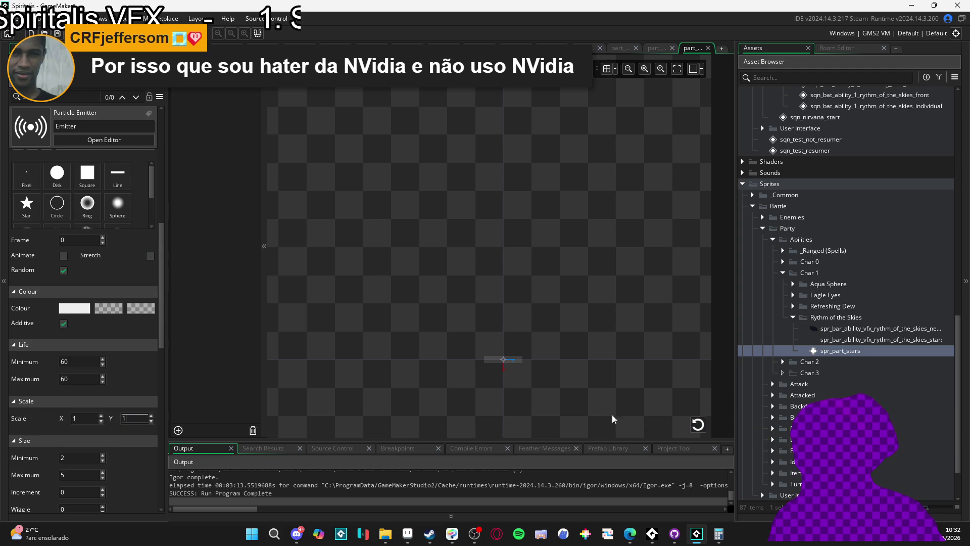
left_click(698, 427)
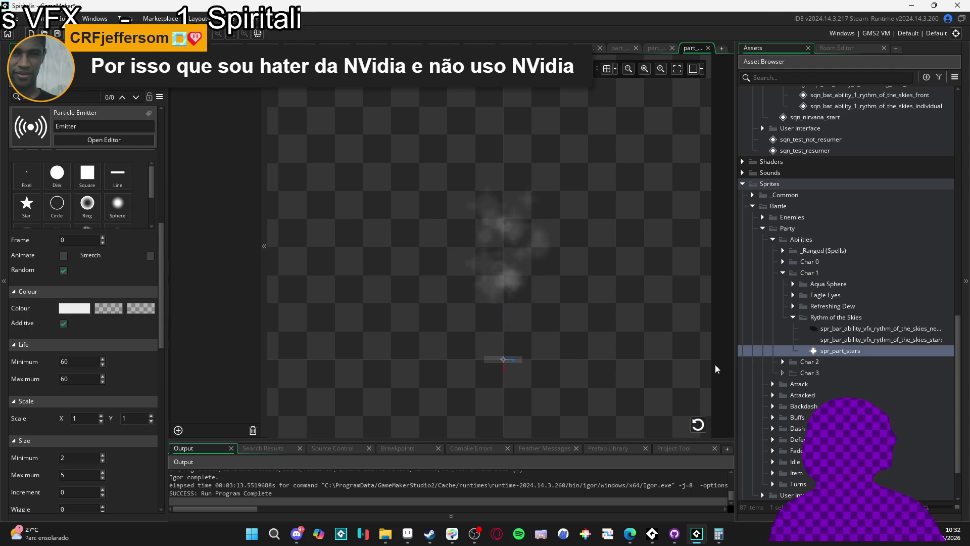
double_click(870, 351)
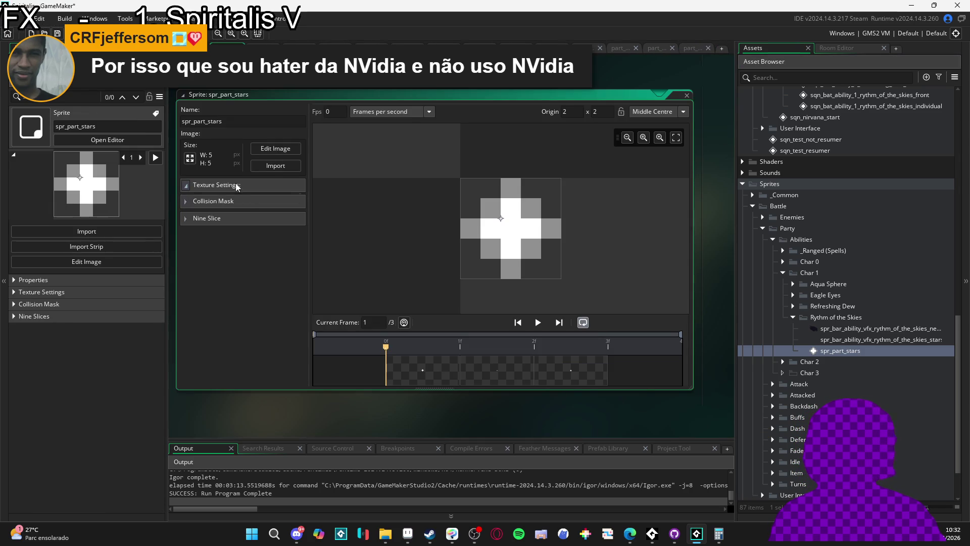
Turn off Edge Filtering in spr_part_stars's Texture Settings and close the sprite editor
left_click(237, 186)
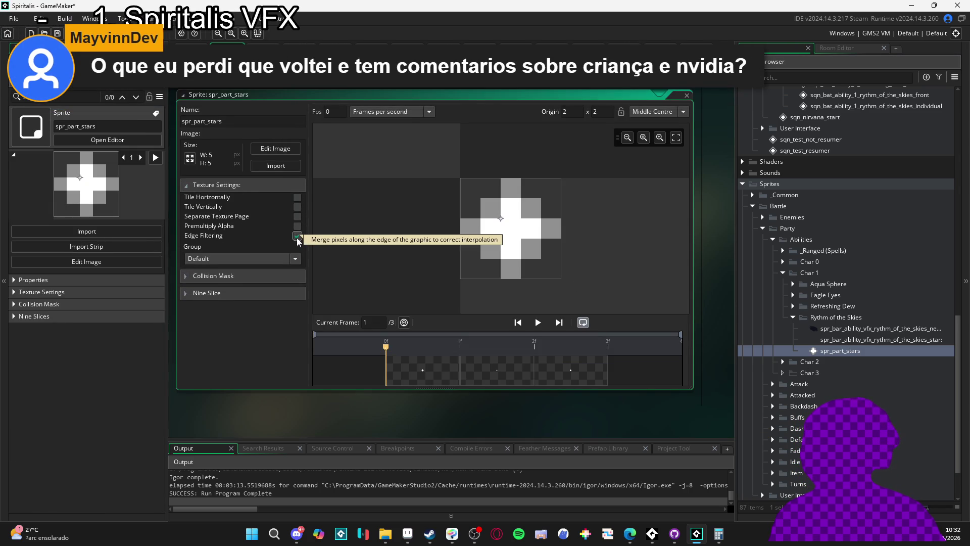
left_click(297, 236)
left_click(687, 95)
Replay the star burst preview several times, then head back to the sequence editor
left_click(698, 424)
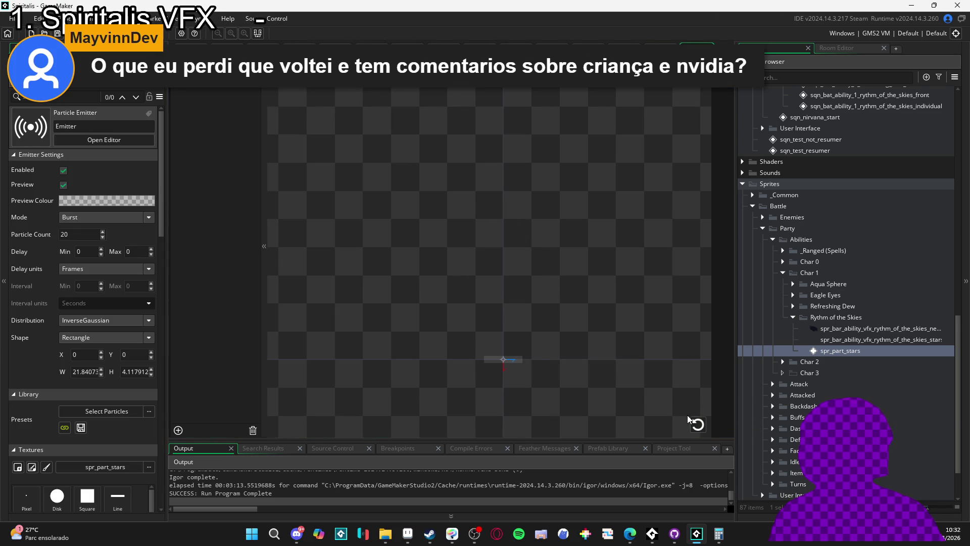
left_click(697, 425)
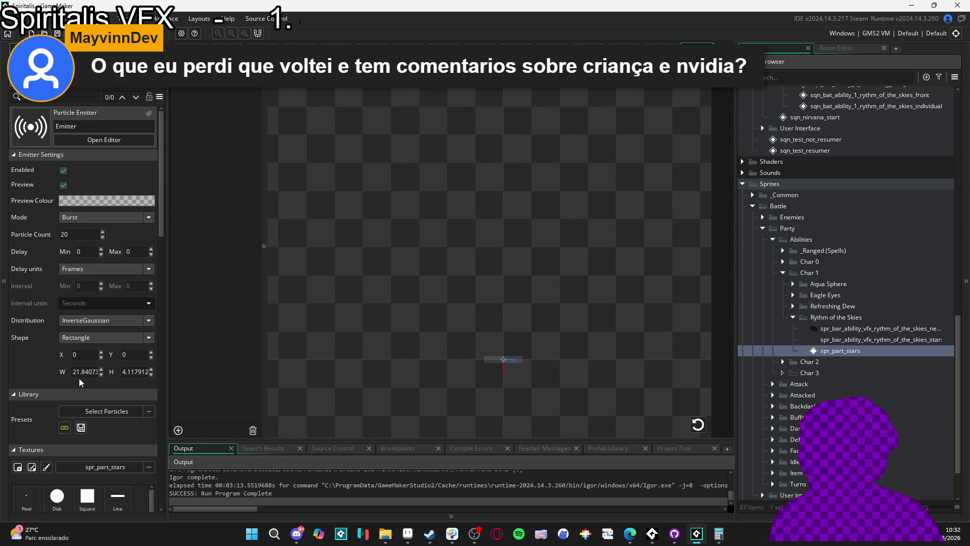
scroll(38, 418, "down", 3)
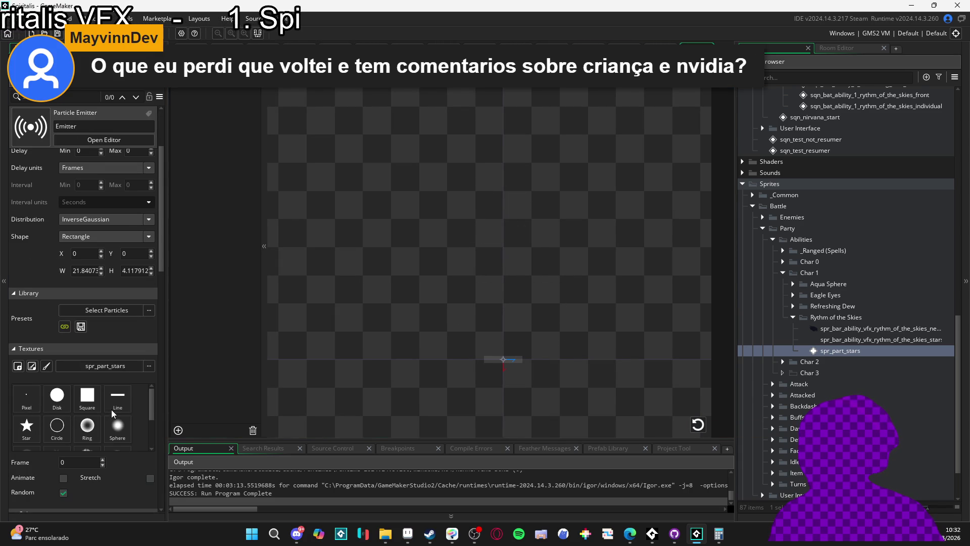
left_click(697, 424)
left_click(697, 425)
left_click(698, 424)
key("ctrl+z")
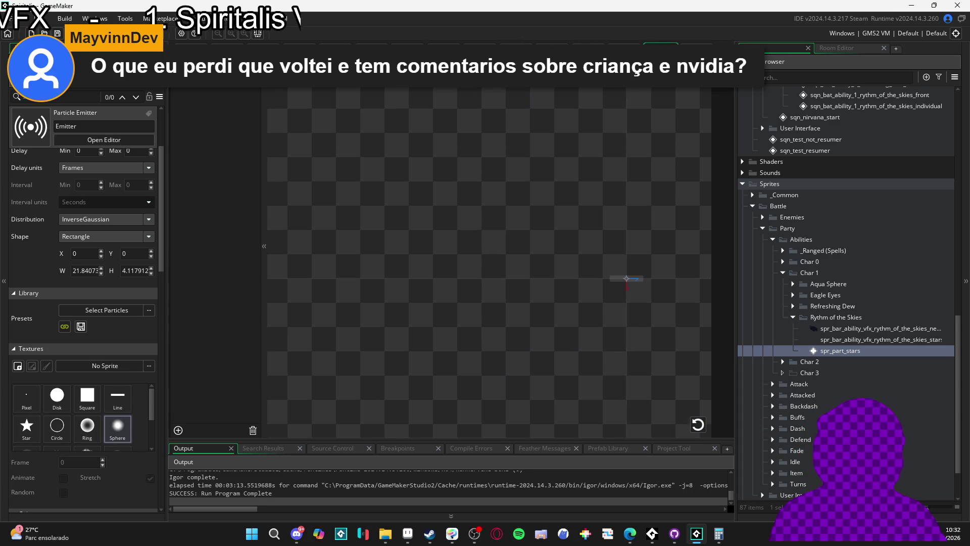
key("Escape")
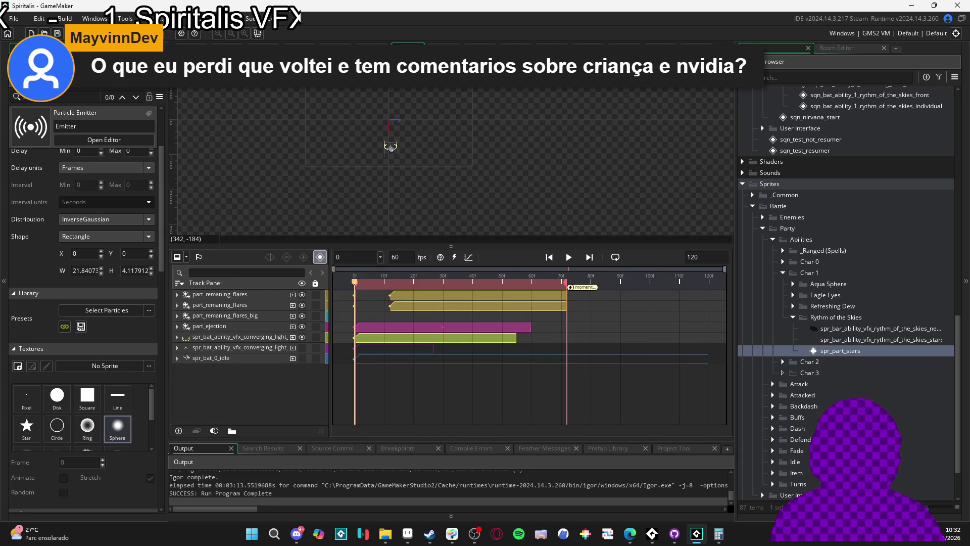
Drop part_ejection_stars into the casting sequence and play it to preview the burst
key("ctrl+Tab")
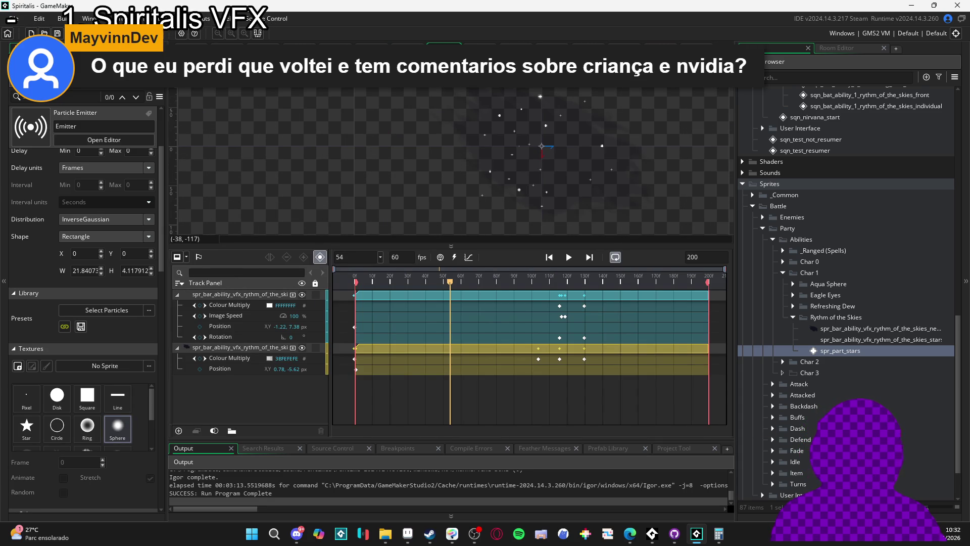
key("ctrl+Tab")
key("ctrl+Tab")
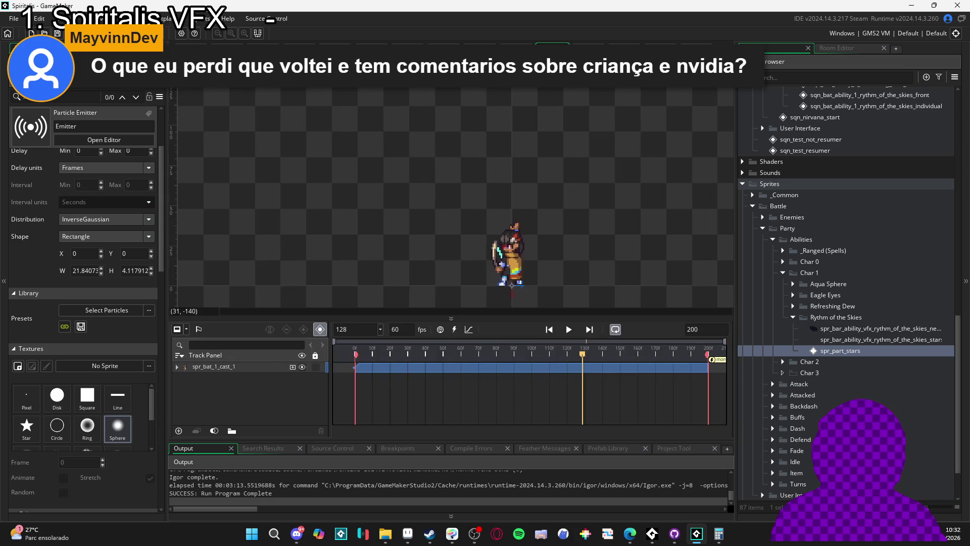
scroll(865, 241, "up", 7)
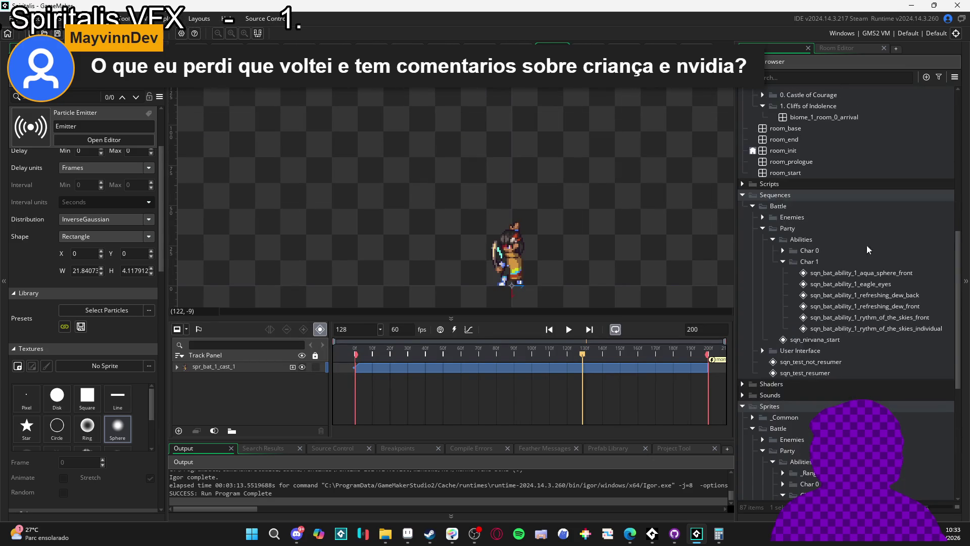
scroll(879, 252, "up", 10)
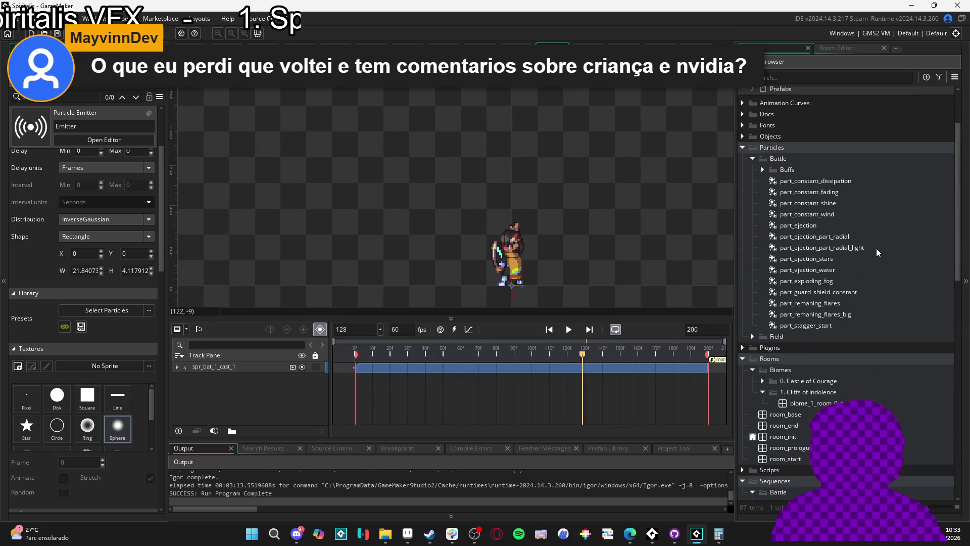
mouse_move(826, 298)
left_mouse_down()
mouse_move(502, 272)
mouse_move(504, 251)
left_mouse_up()
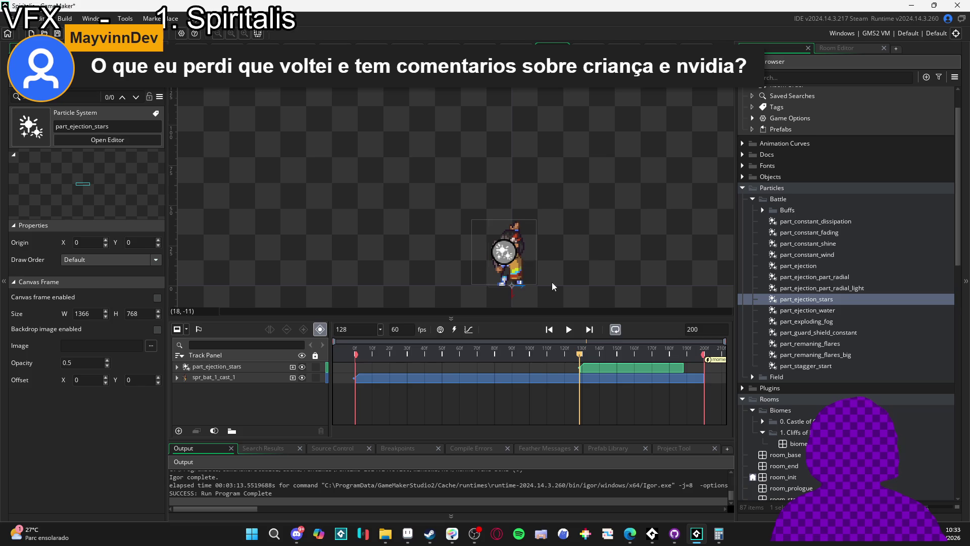
left_click(570, 329)
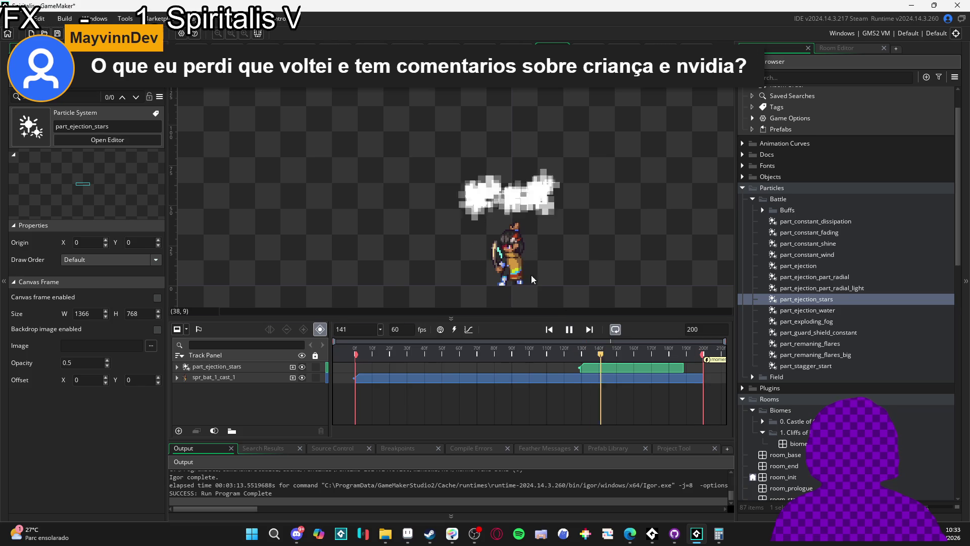
left_click(570, 329)
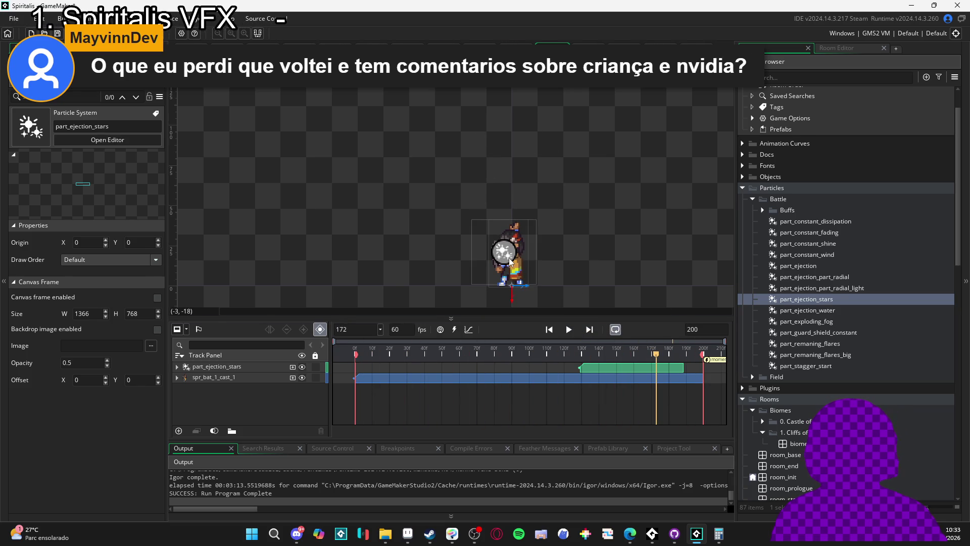
Move the star burst onto the character and shift its Position key to the clip start
left_click(520, 276)
left_click_drag(512, 263, 520, 281)
key("space")
key("space")
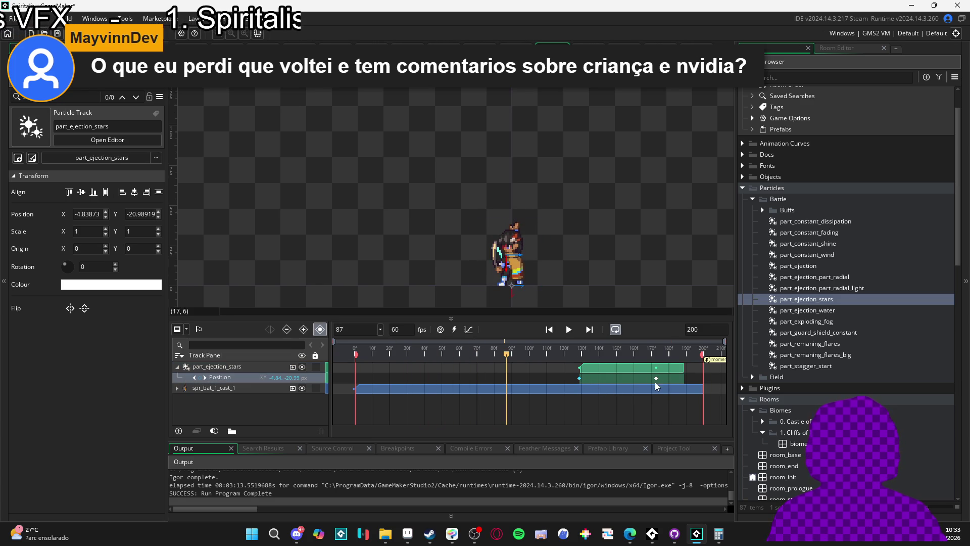
mouse_move(655, 379)
left_mouse_down()
mouse_move(572, 382)
mouse_move(580, 380)
left_mouse_up()
key("space")
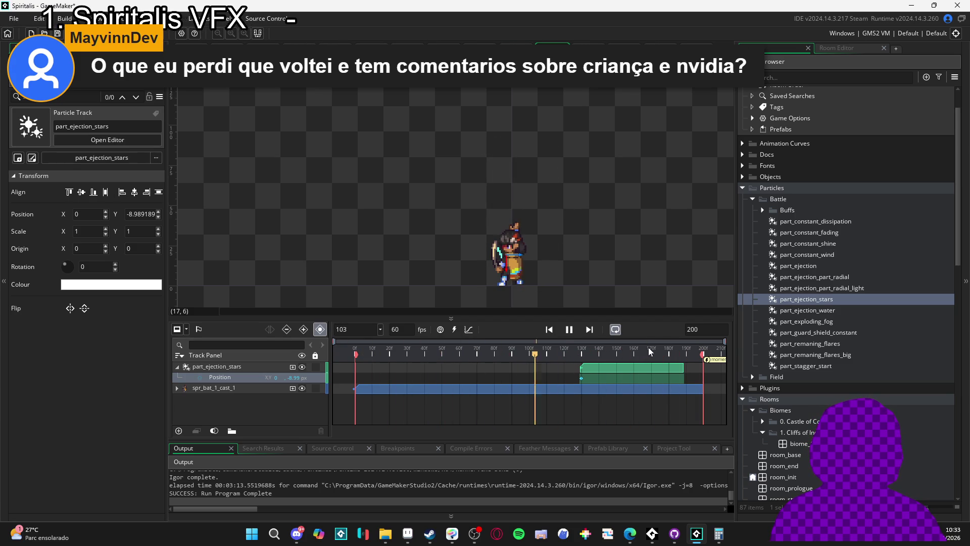
key("space")
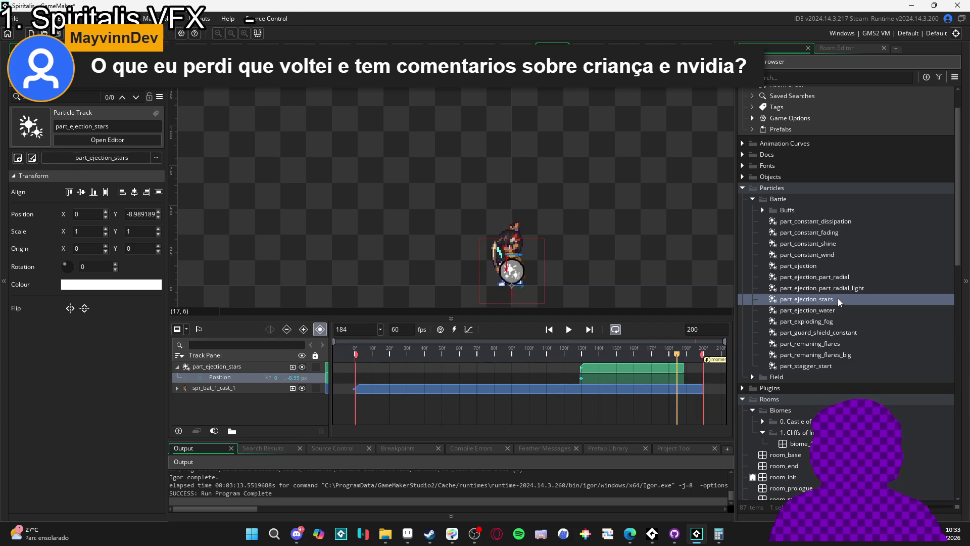
double_click(837, 298)
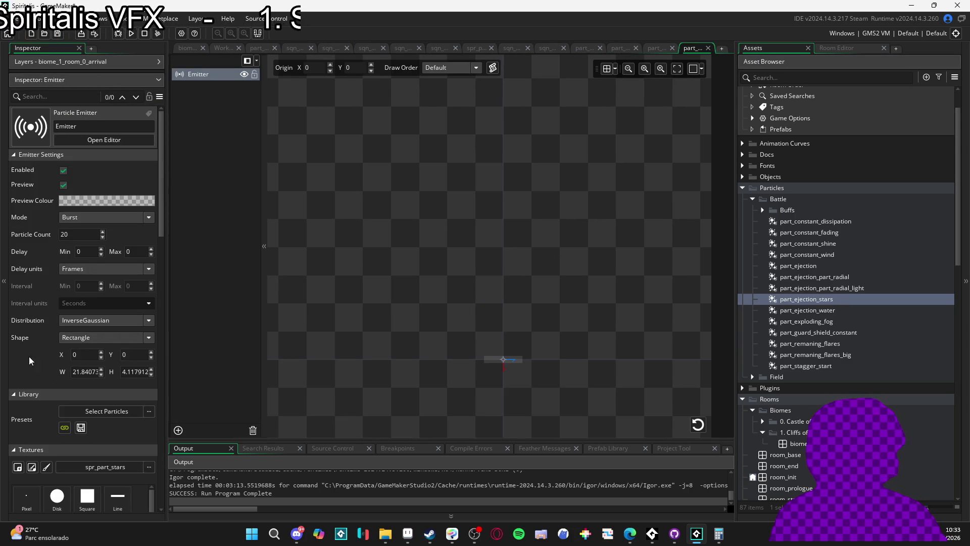
Adjust the minimum particle size and replay the star burst preview three times
scroll(30, 356, "down", 5)
scroll(21, 354, "down", 4)
left_click(74, 375)
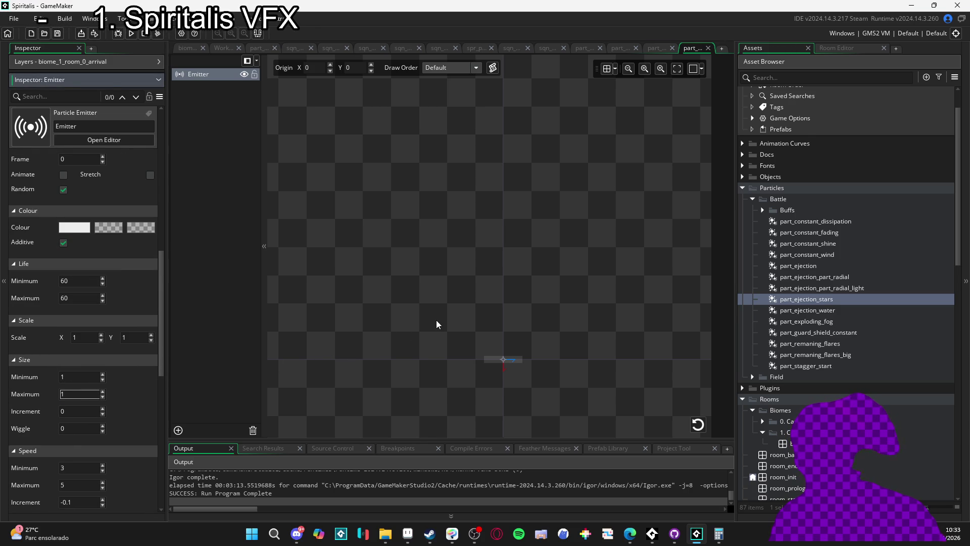
left_click(698, 424)
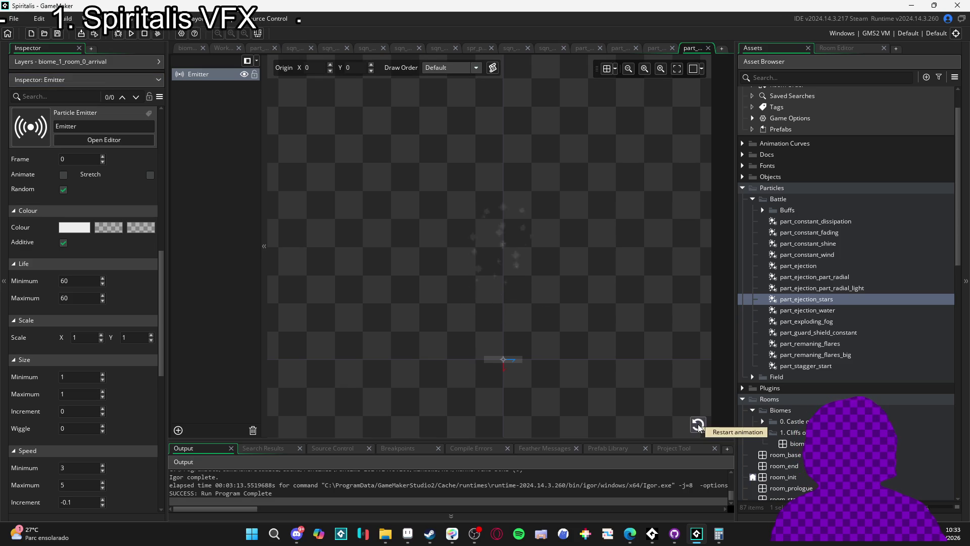
left_click(698, 426)
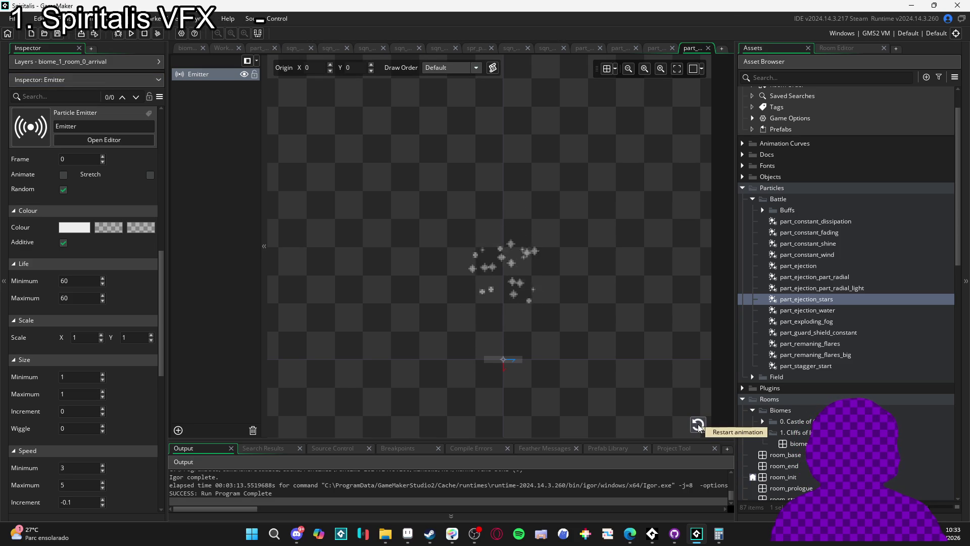
left_click(704, 430)
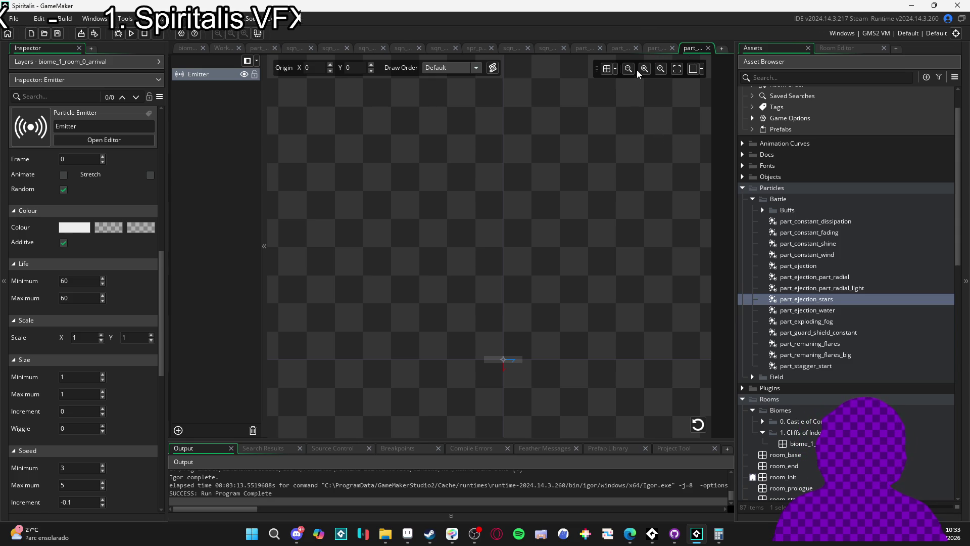
Compare another open particle system's settings, then return to the casting sequence timeline
left_click(662, 47)
left_click(621, 47)
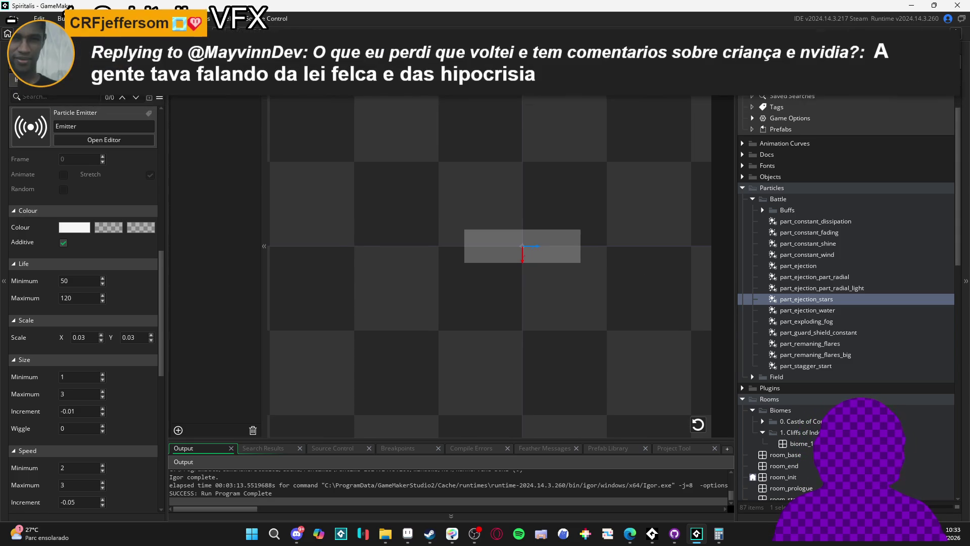
left_click(585, 48)
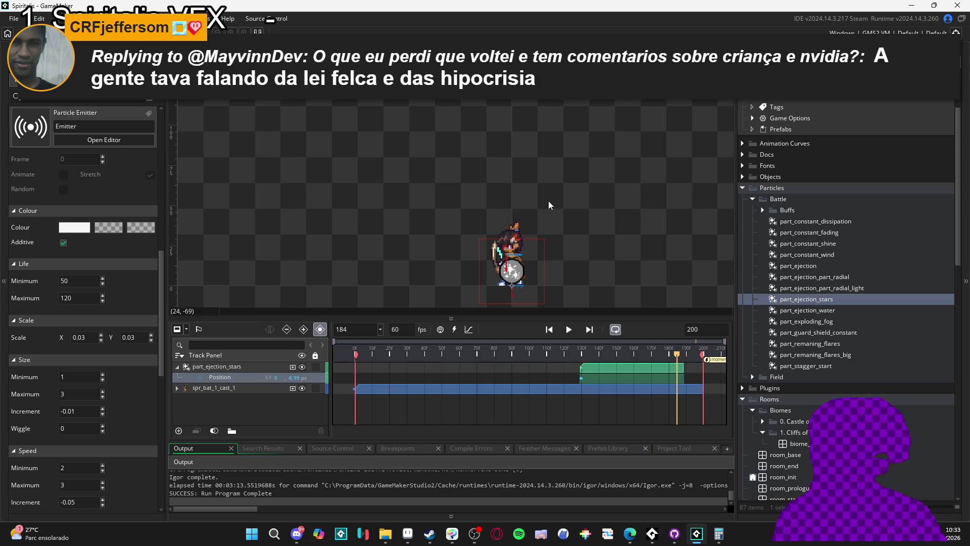
Play the sequence, collapse the star track, replay from frame 118, then reopen part_ejection_stars
left_click(573, 335)
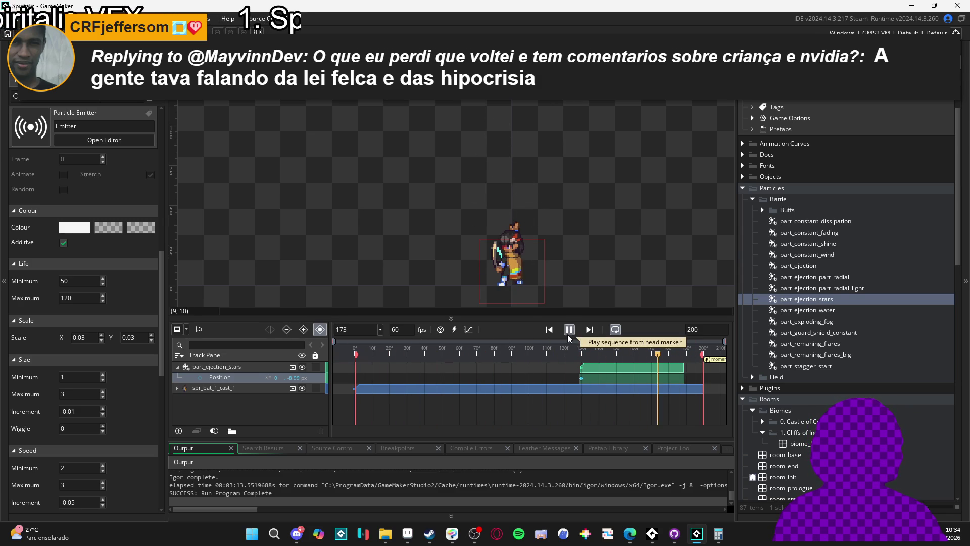
left_click(568, 335)
left_click(177, 366)
left_click(560, 354)
left_click(575, 331)
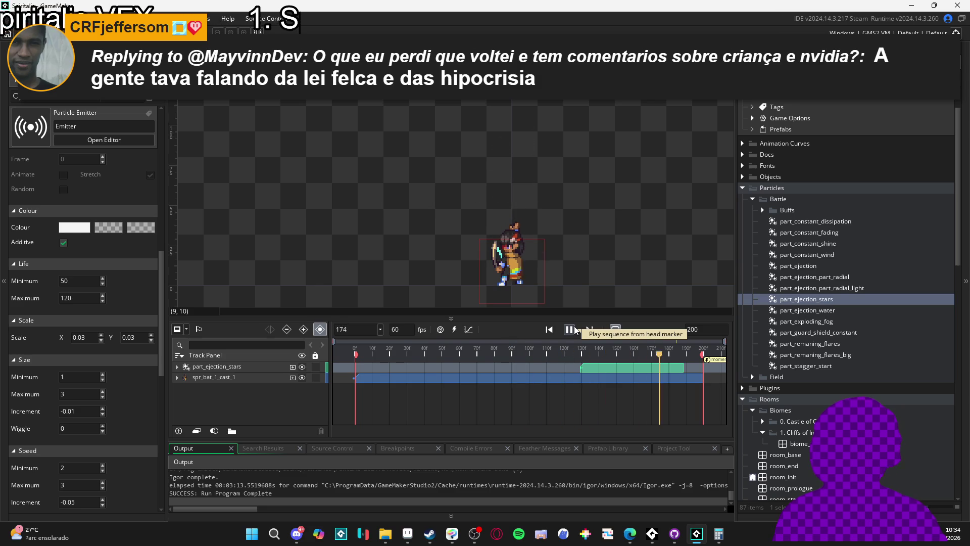
double_click(818, 300)
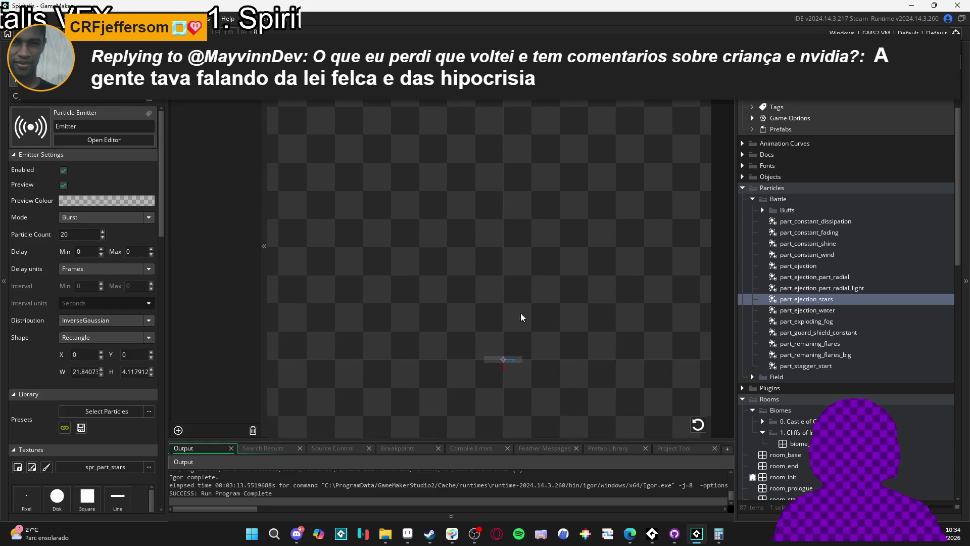
Enter new emitter speed values for a Speed 1–3 range and replay the burst
scroll(20, 374, "down", 15)
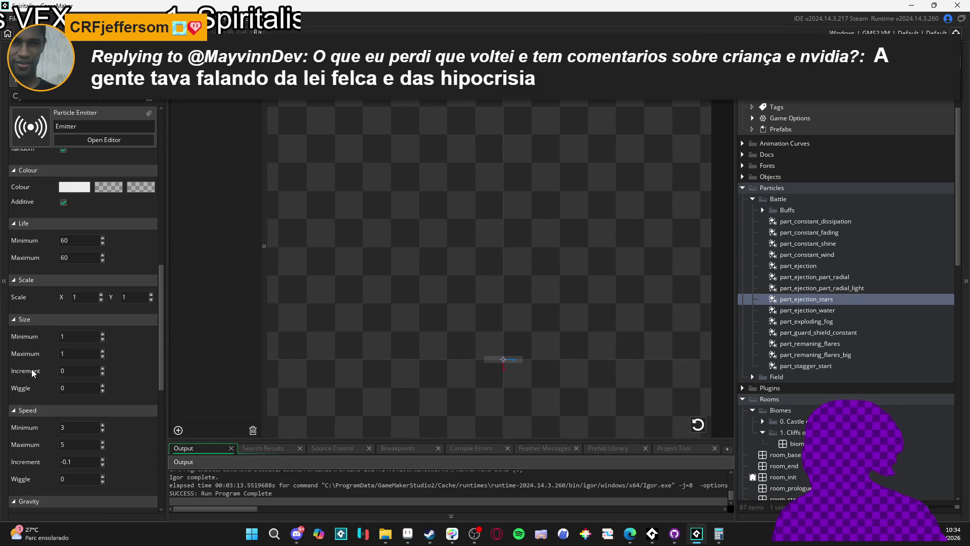
scroll(47, 364, "down", 2)
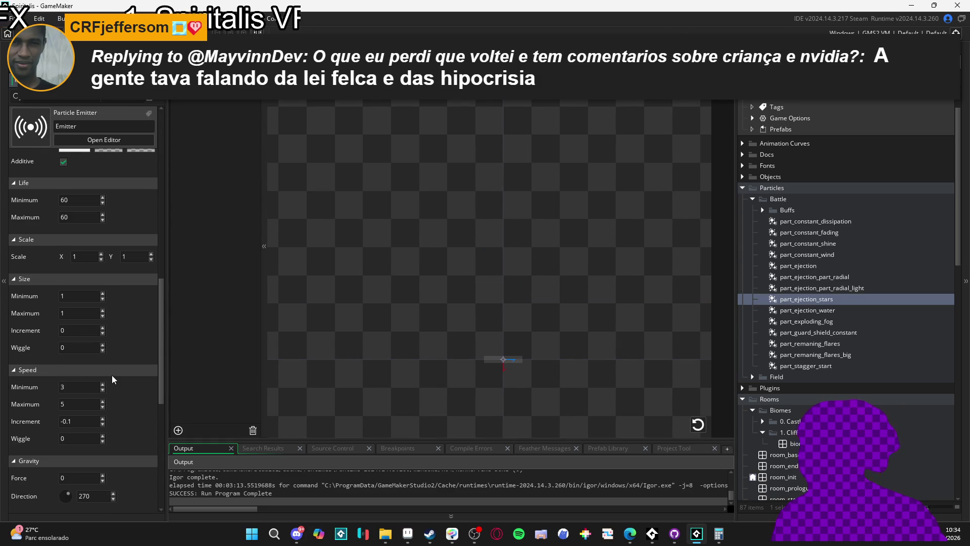
key("BackSpace")
type("1")
key("Tab")
type("2")
left_click(706, 426)
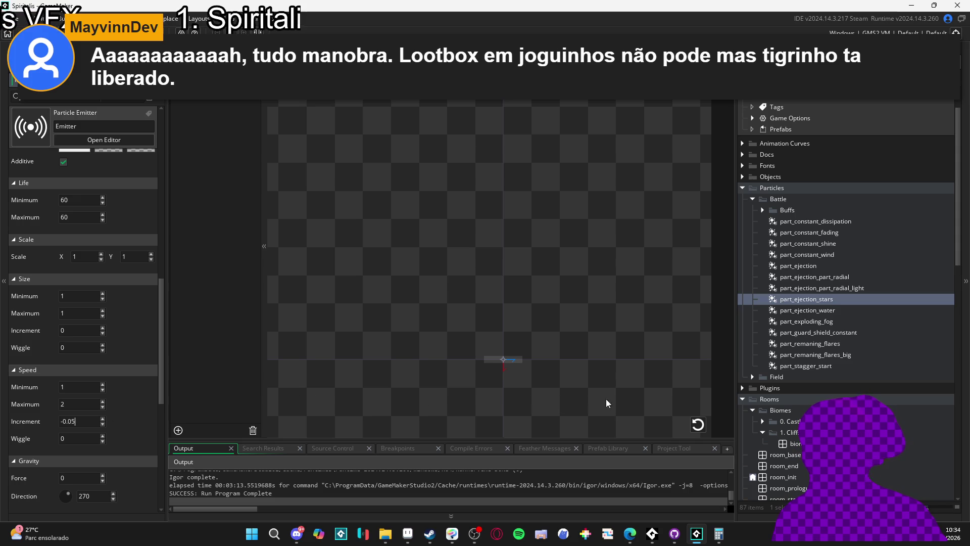
Replay the burst repeatedly to judge the -0.02 speed increment and maximum speed 3
left_click(698, 426)
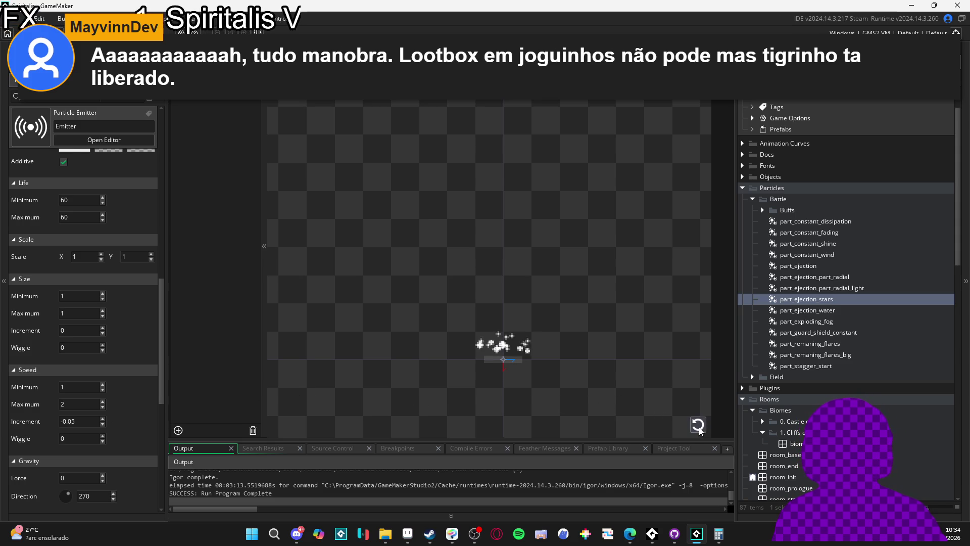
left_click(698, 427)
left_click(697, 429)
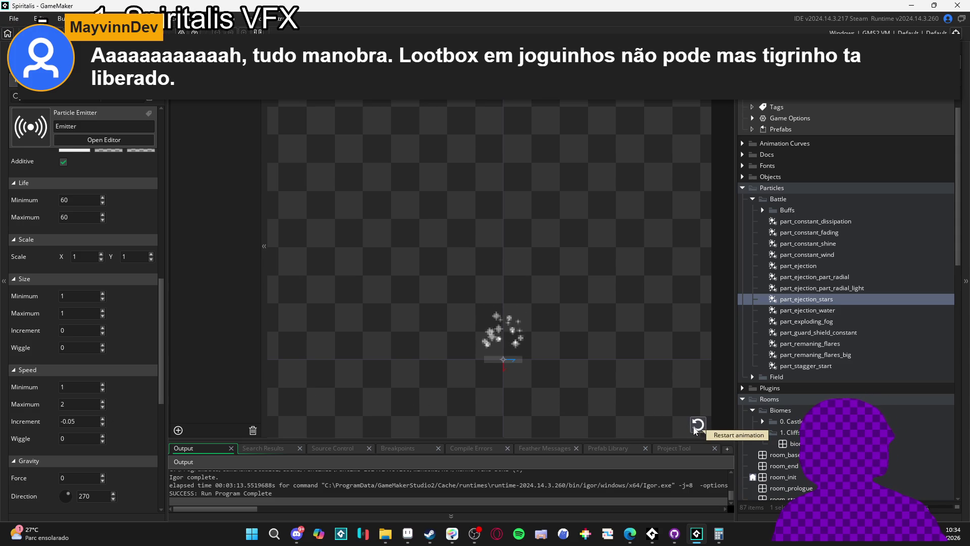
left_click(696, 427)
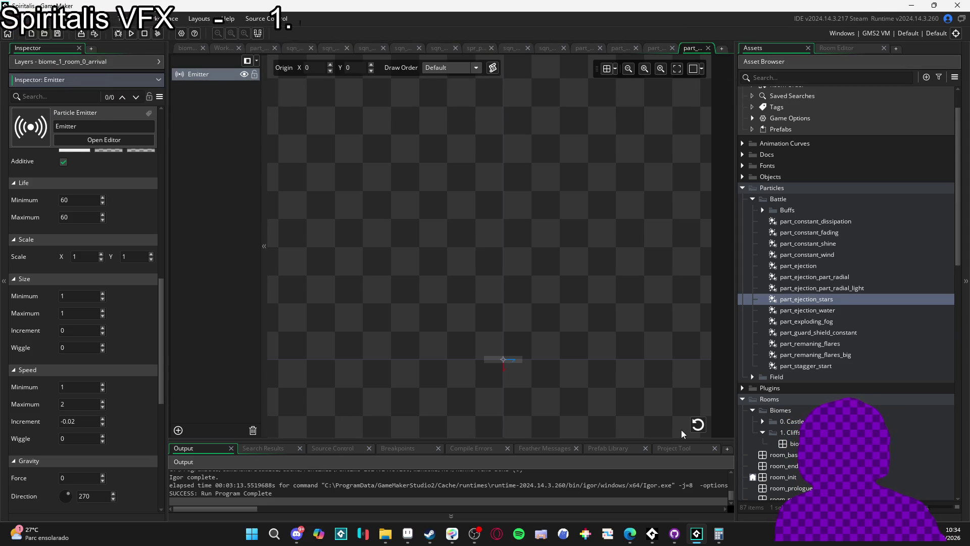
left_click(697, 426)
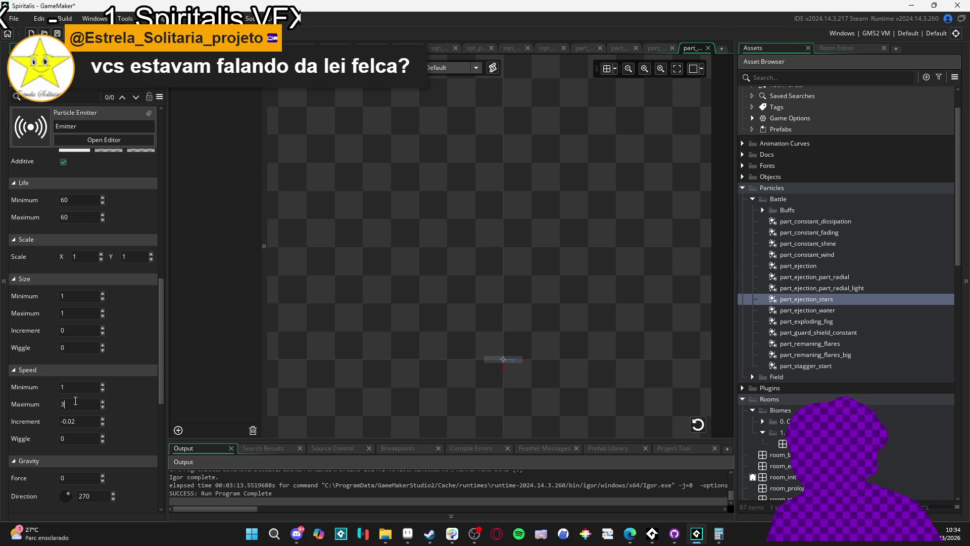
left_click(697, 430)
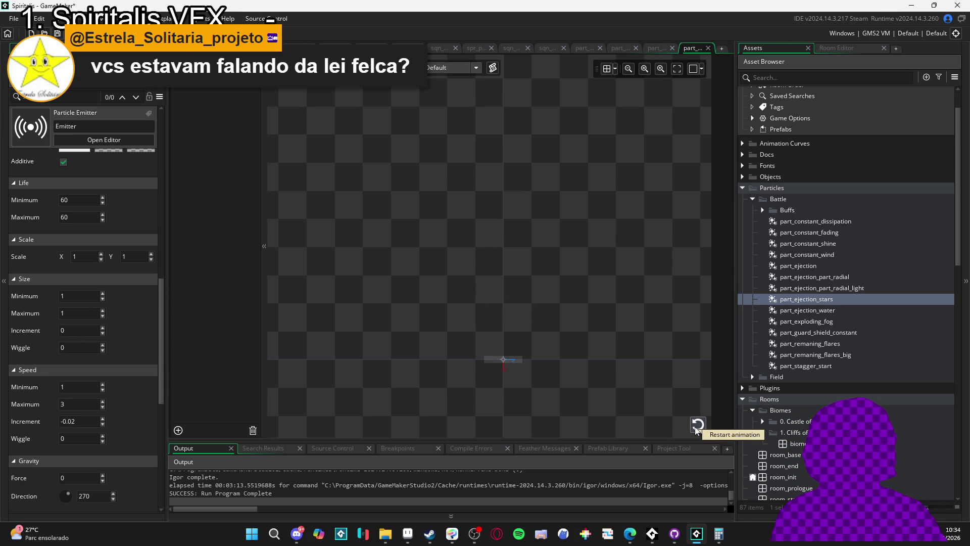
left_click(696, 429)
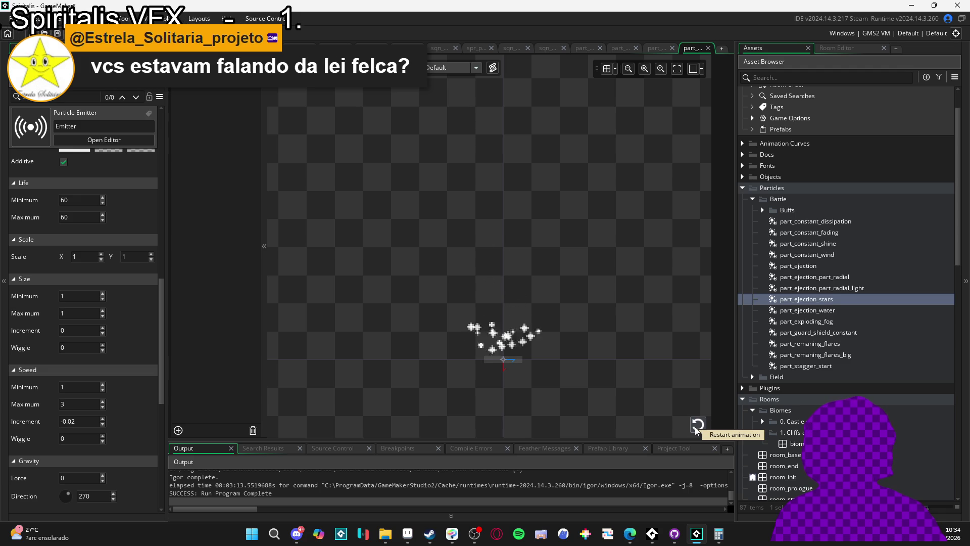
left_click(696, 429)
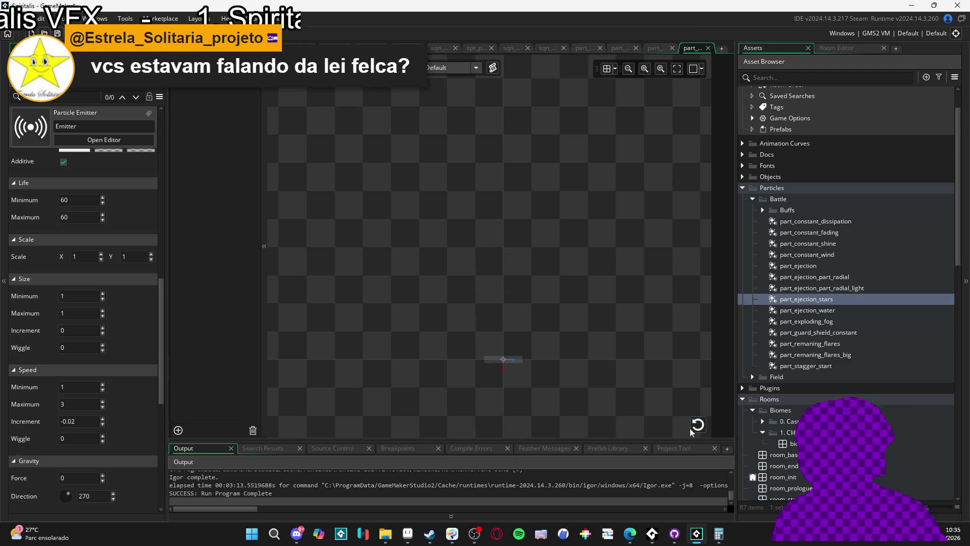
left_click(692, 428)
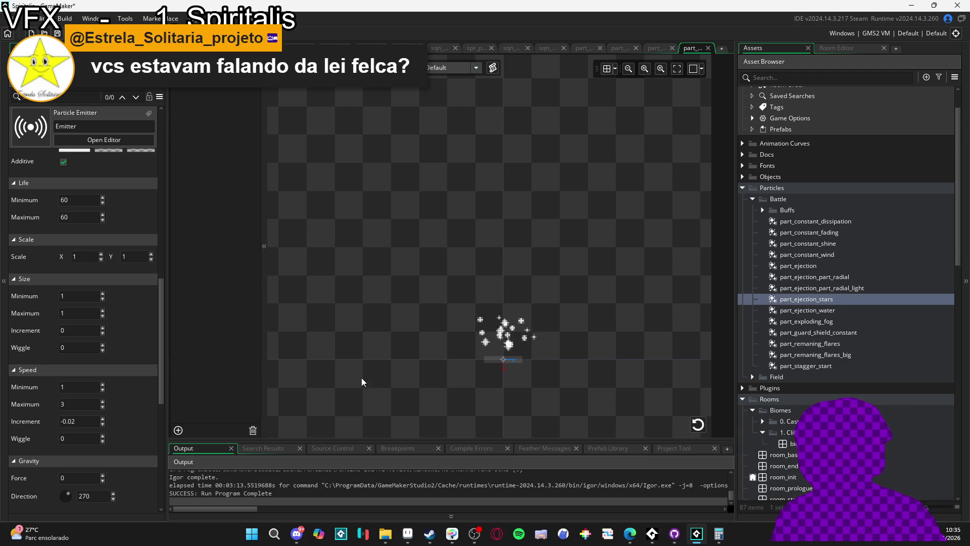
scroll(28, 390, "down", 3)
scroll(27, 389, "up", 4)
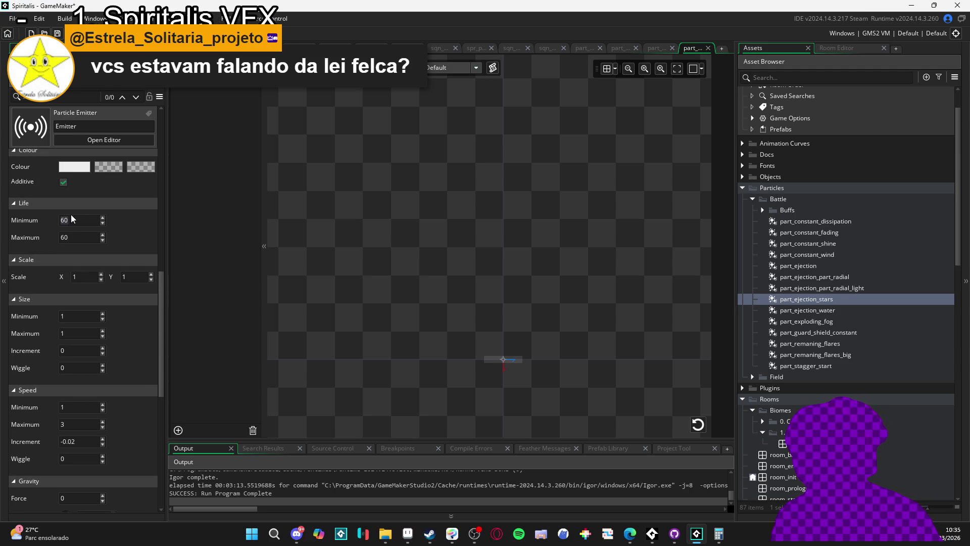
Tune the star lifetime, trying 120 and 80–120 before settling on Life 80–90
type("120")
key("Tab")
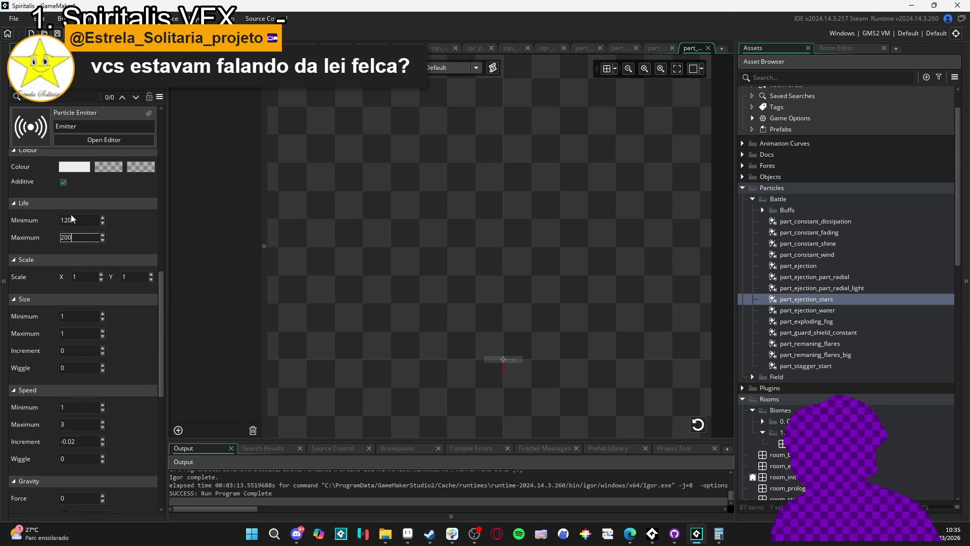
left_click(698, 424)
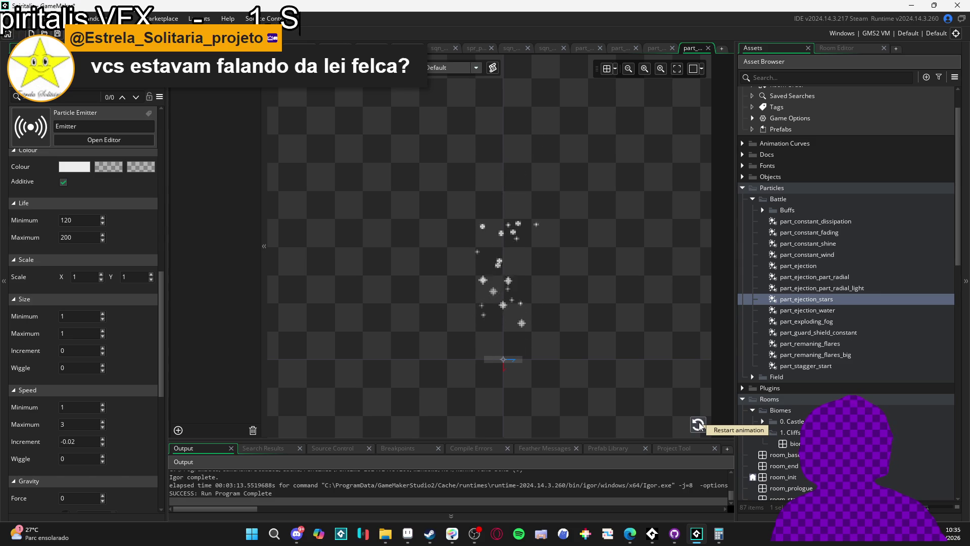
left_click(77, 221)
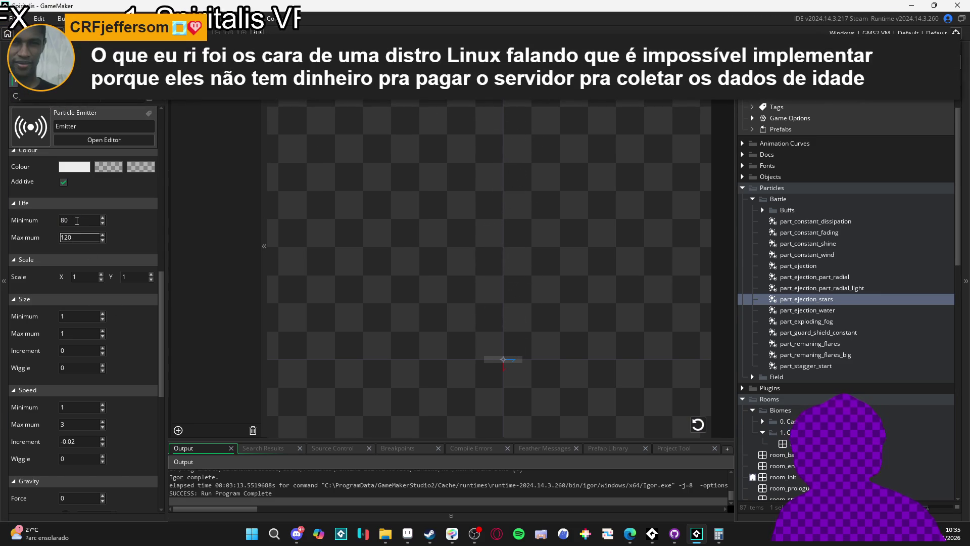
left_click(697, 426)
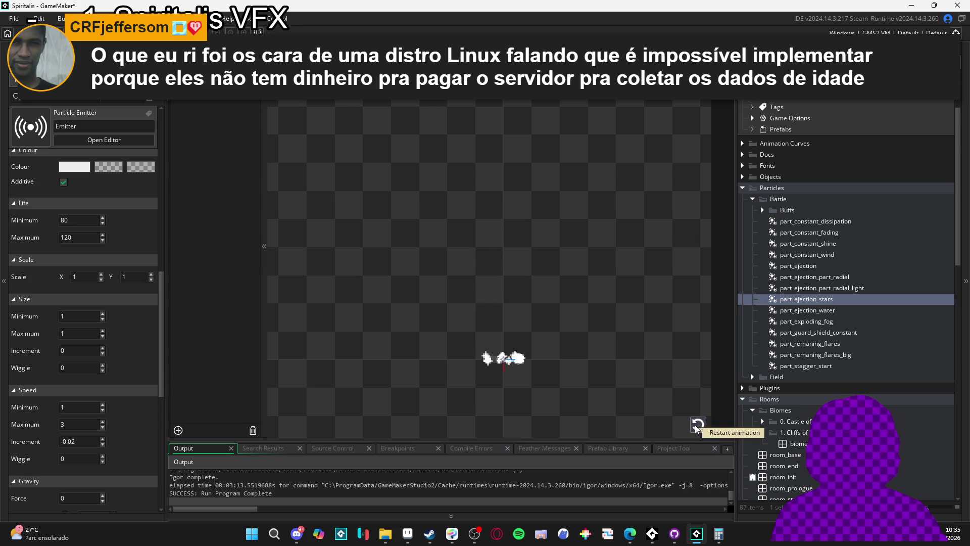
left_click(696, 427)
type("90")
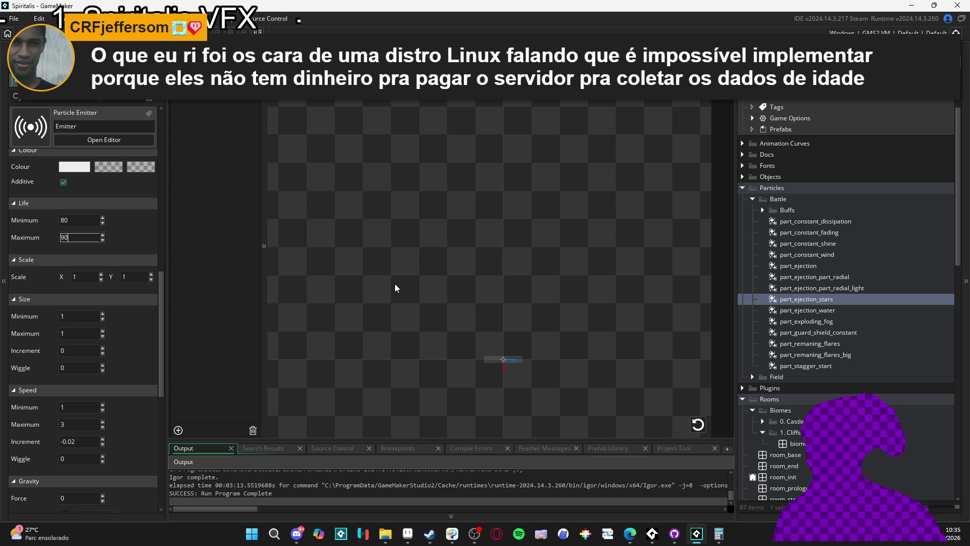
left_click(698, 425)
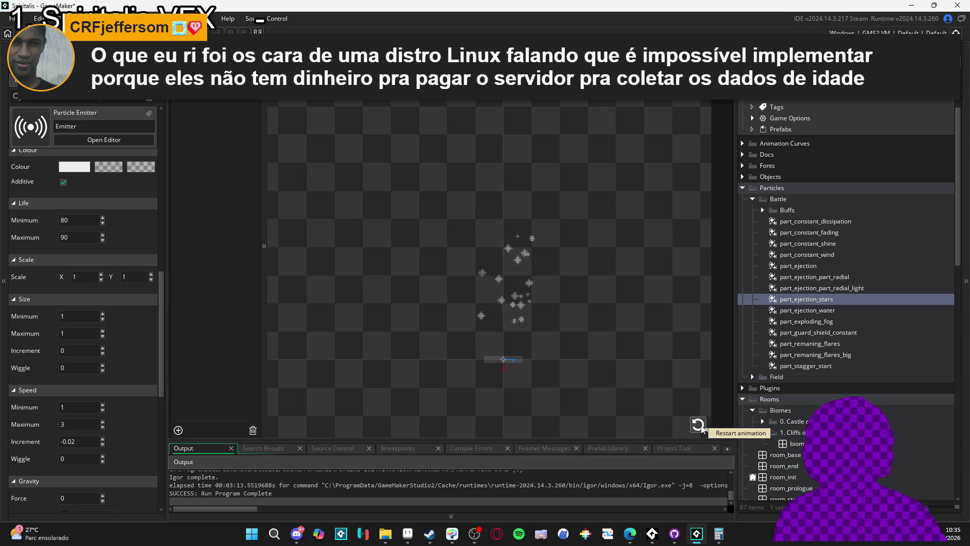
Replay the star burst repeatedly to review the 80–90 lifetime
left_click(699, 424)
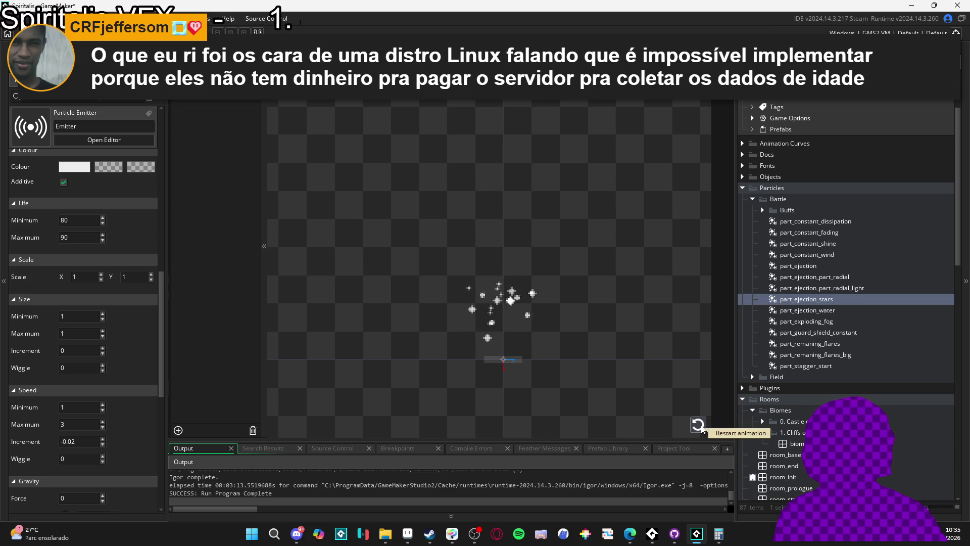
left_click(702, 428)
left_click(701, 428)
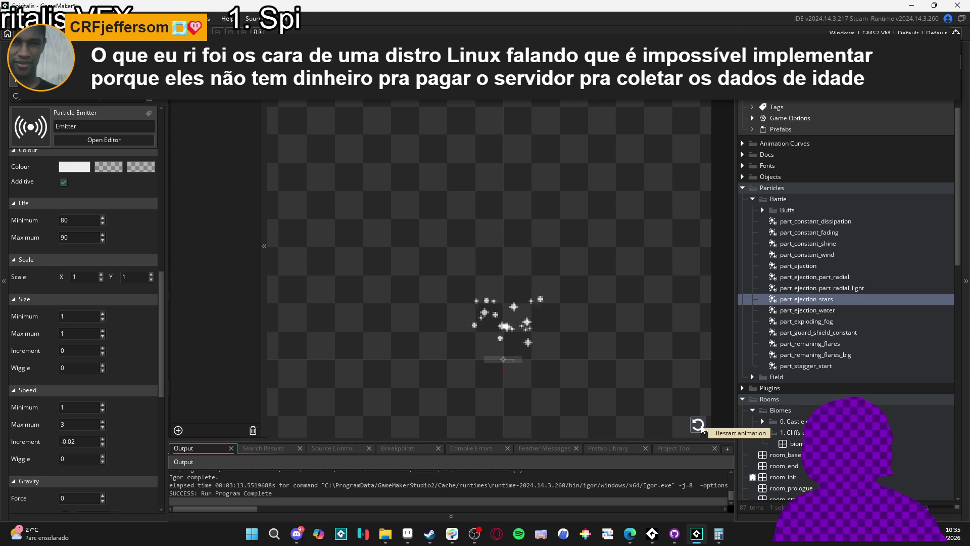
left_click(701, 428)
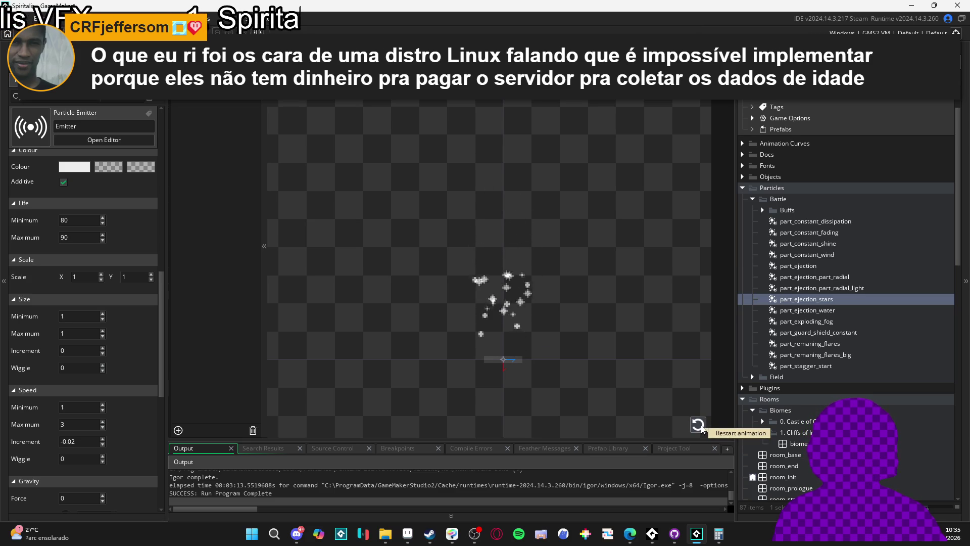
left_click(702, 428)
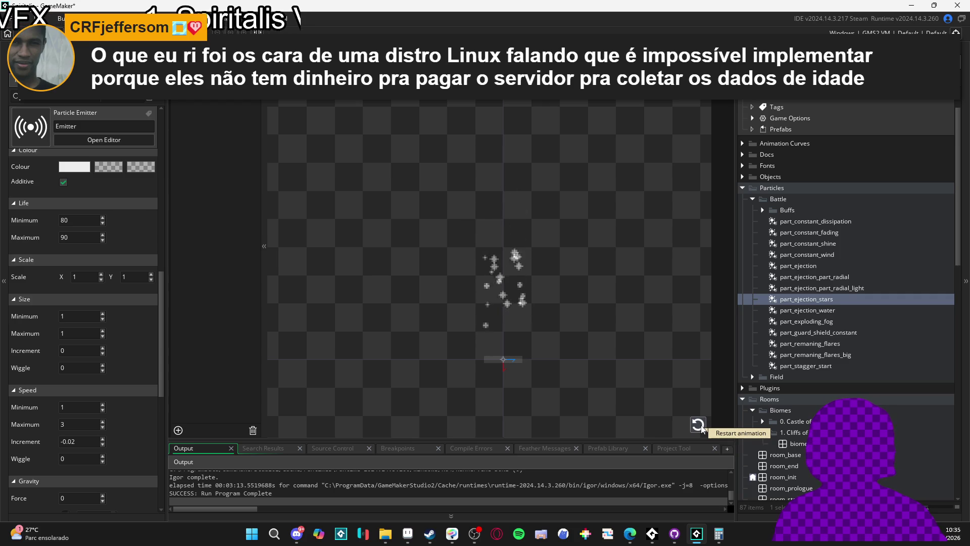
left_click(702, 428)
left_click(701, 428)
left_click(700, 429)
left_click(700, 428)
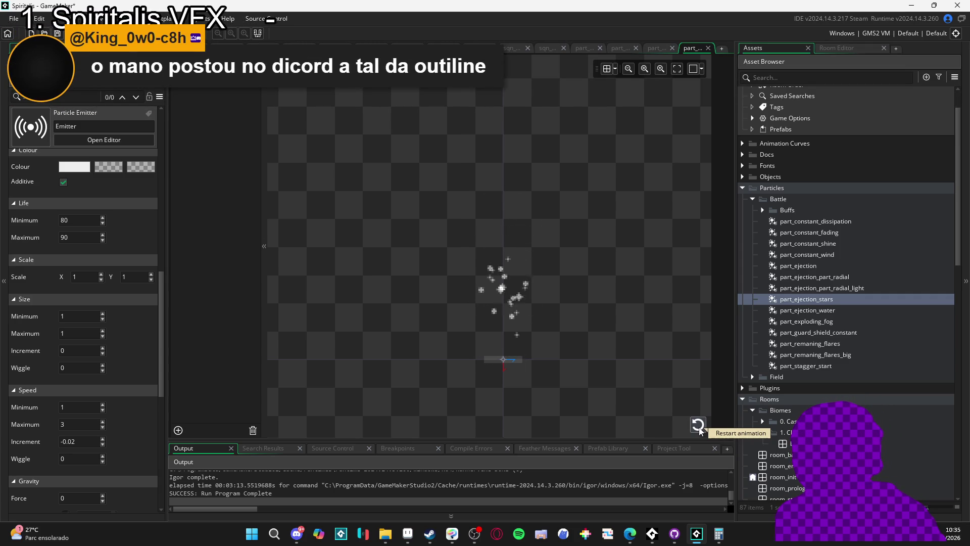
left_click(700, 428)
left_click(700, 428)
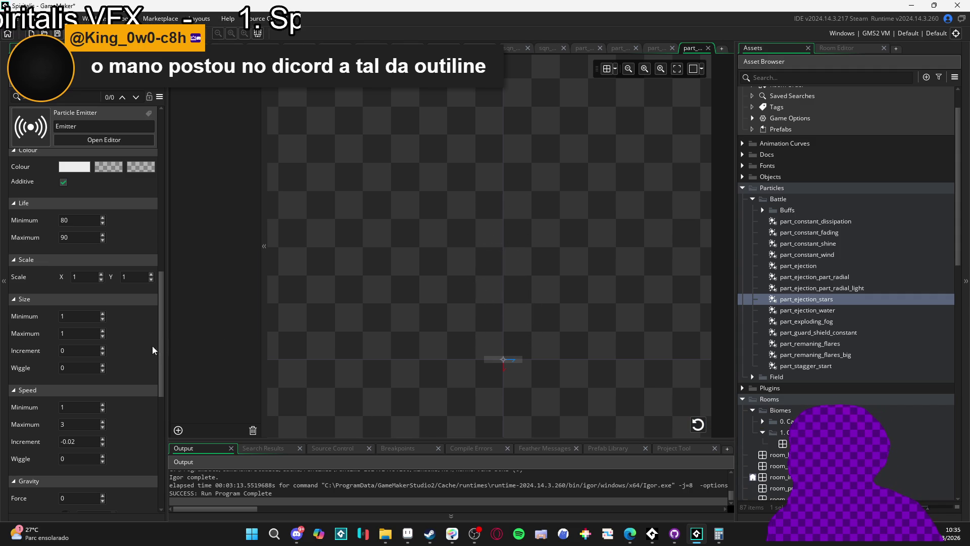
Set direction Wiggle to 30, preview it, then play the battle sequence
left_click_drag(162, 350, 176, 456)
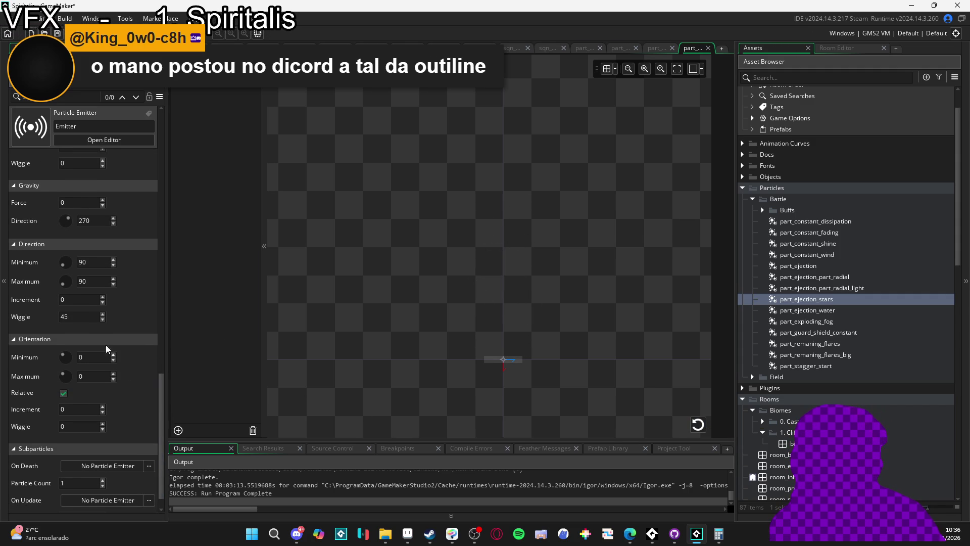
left_click(79, 314)
type("30")
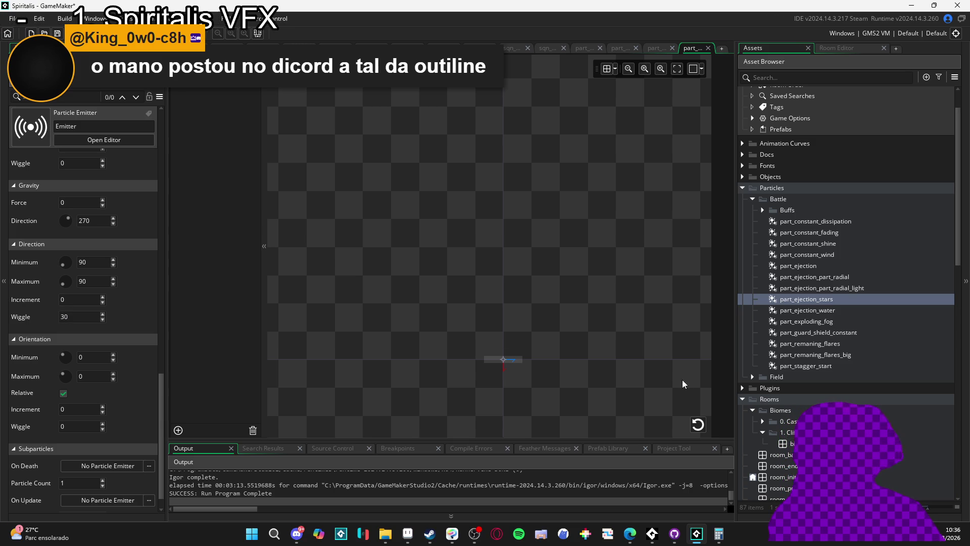
left_click(697, 427)
left_click(697, 431)
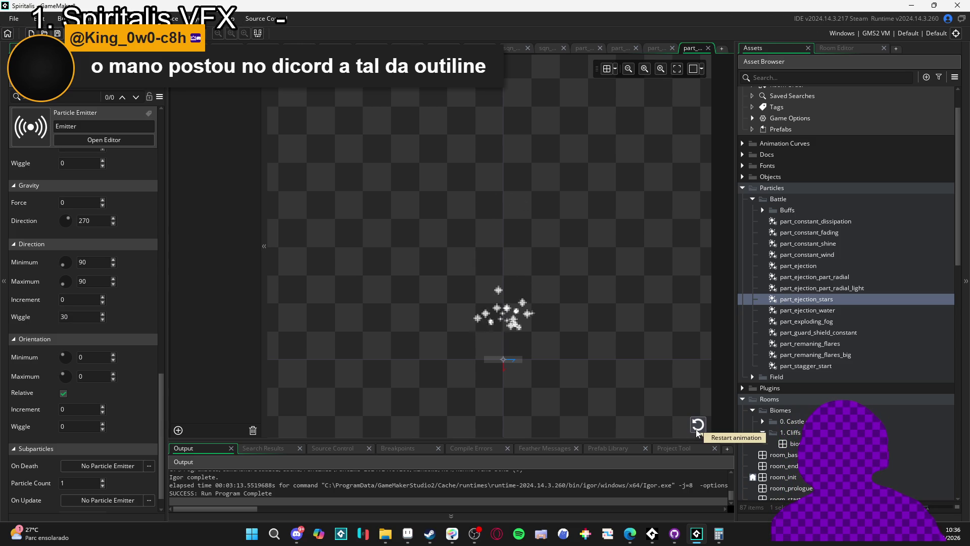
left_click(697, 430)
left_click(696, 431)
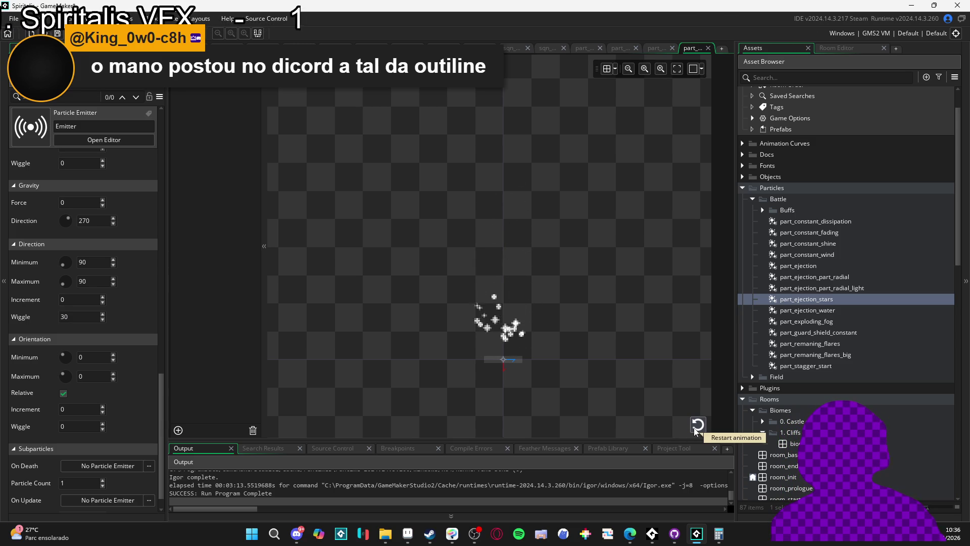
left_click(697, 430)
left_click(696, 431)
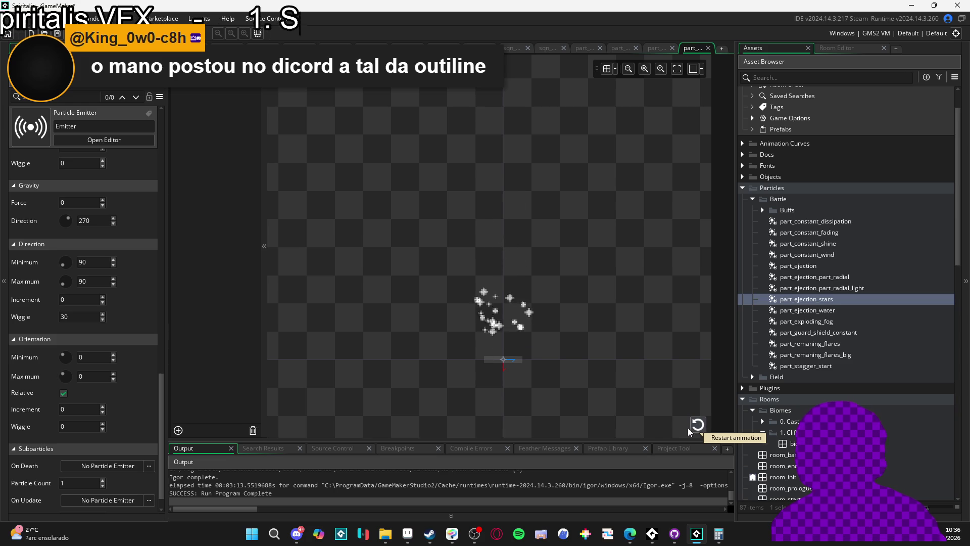
left_click(547, 48)
left_click(569, 330)
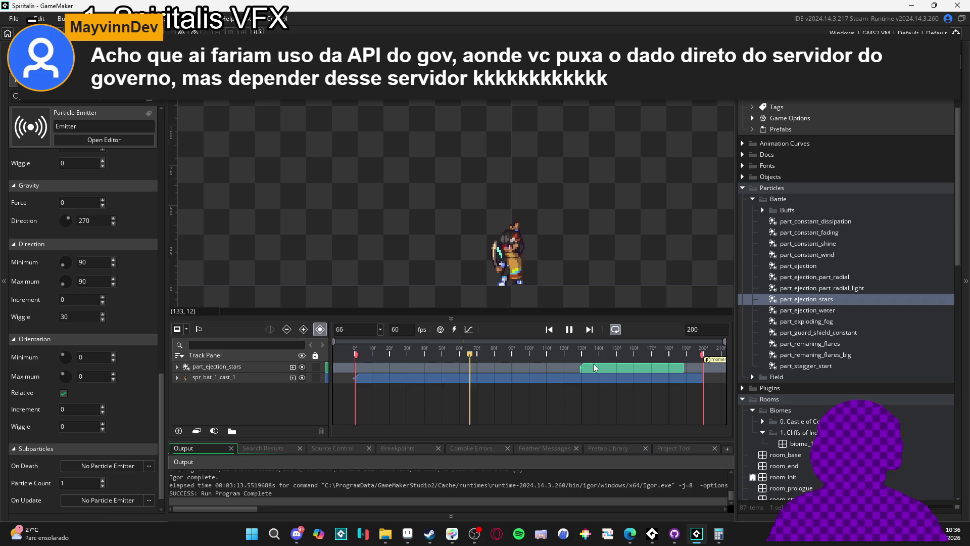
Move the star particle clip to the sequence start and play it from frame 0
left_click_drag(594, 367, 369, 372)
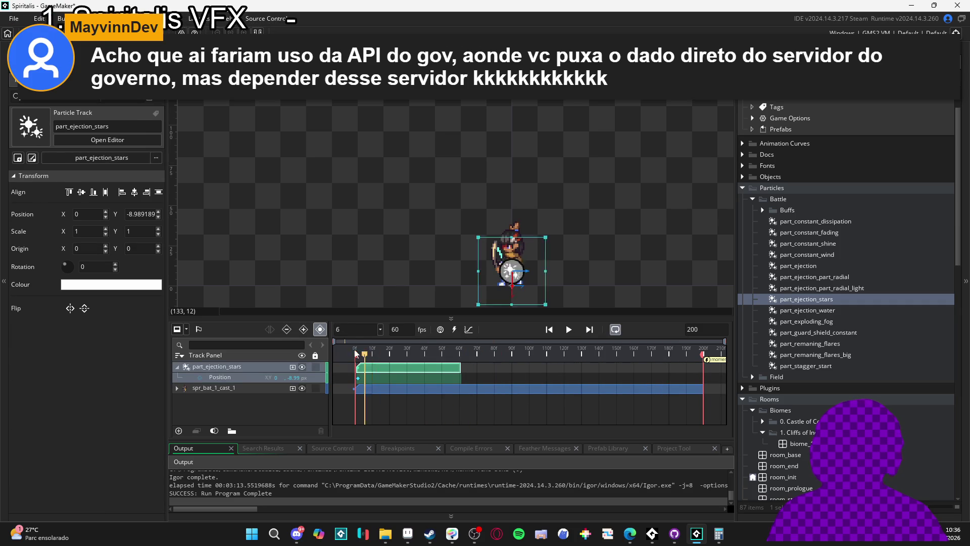
key("space")
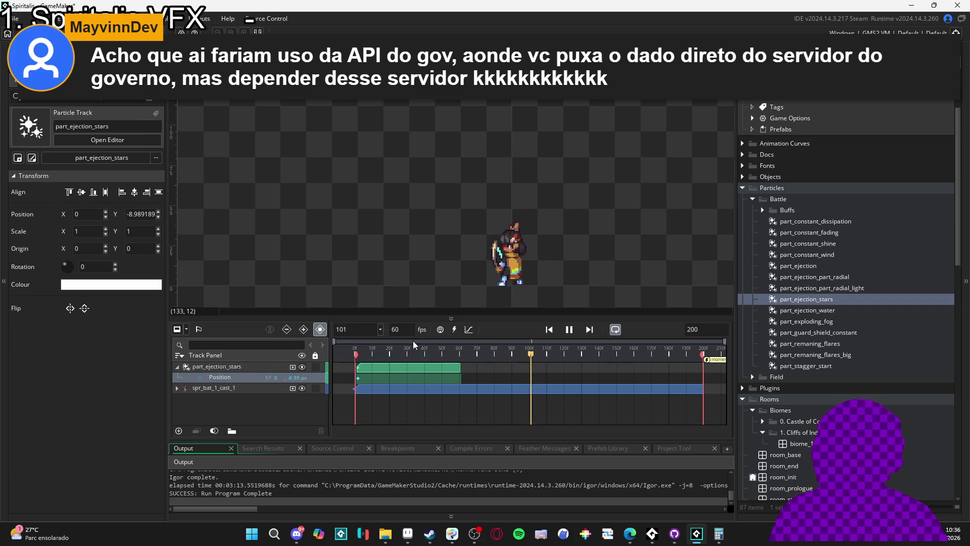
key("Home")
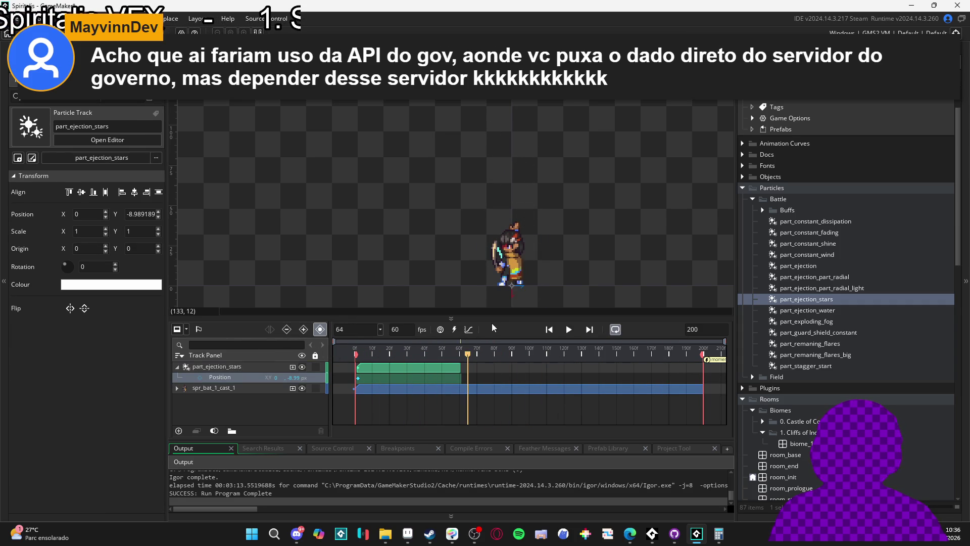
key("space")
key("Home")
key("space")
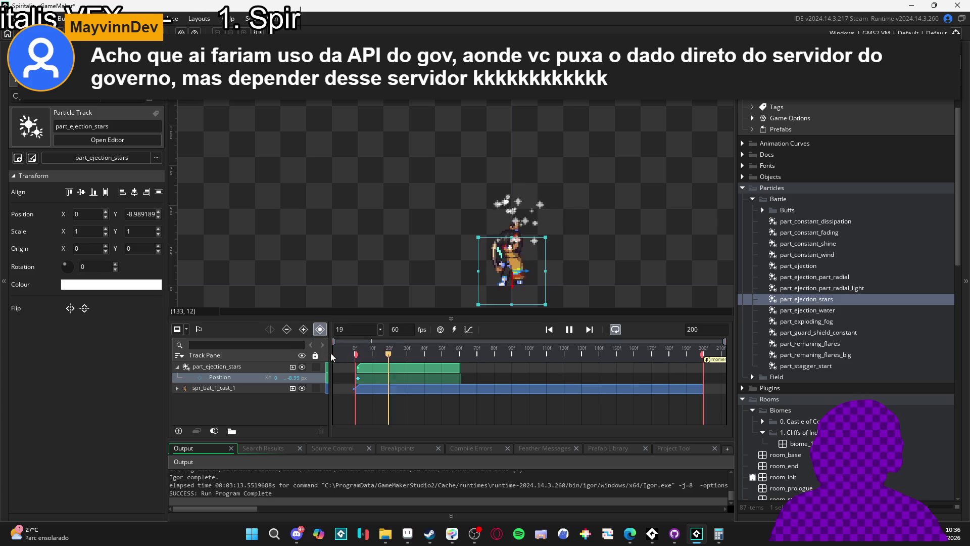
key("space")
key("Home")
At frame 13, drag the star particle down onto the character and check the motion
left_click(395, 368)
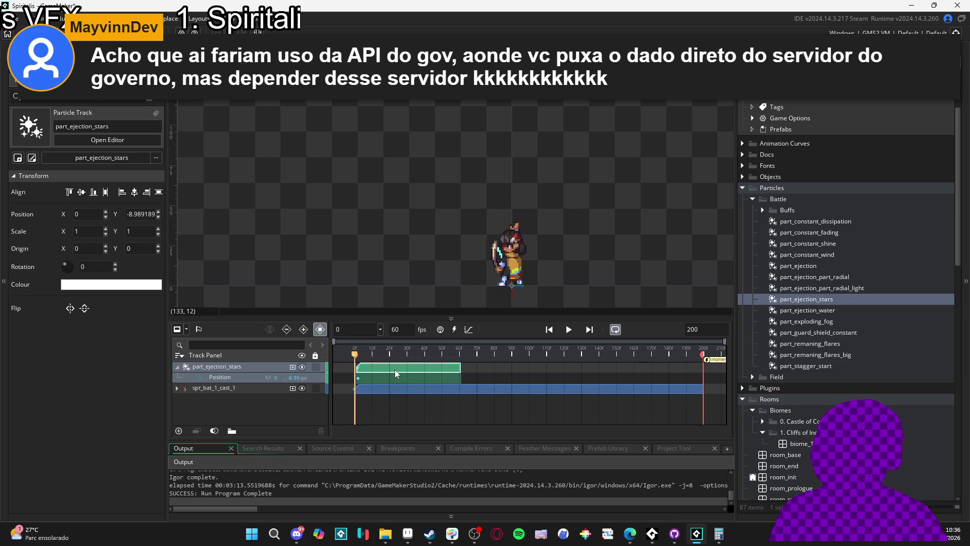
left_click(377, 354)
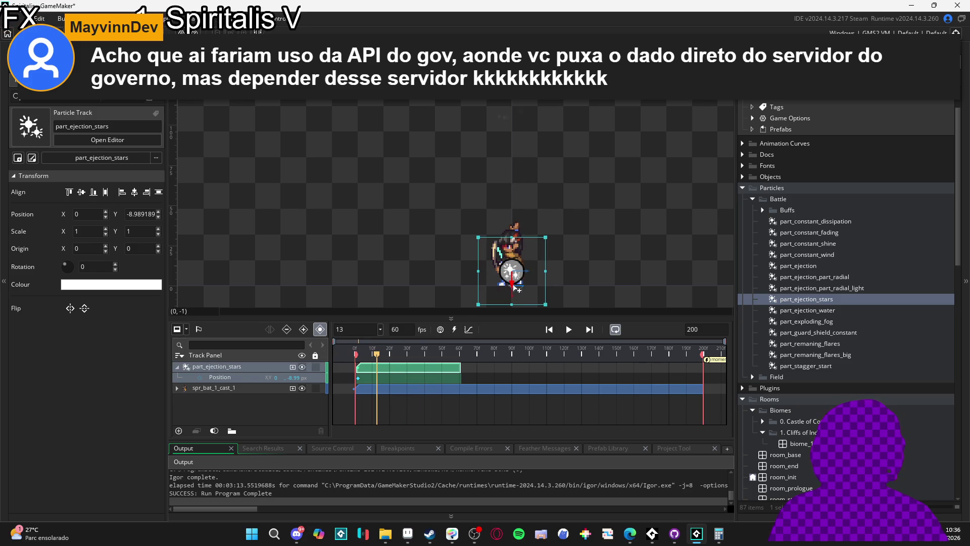
left_click(514, 297)
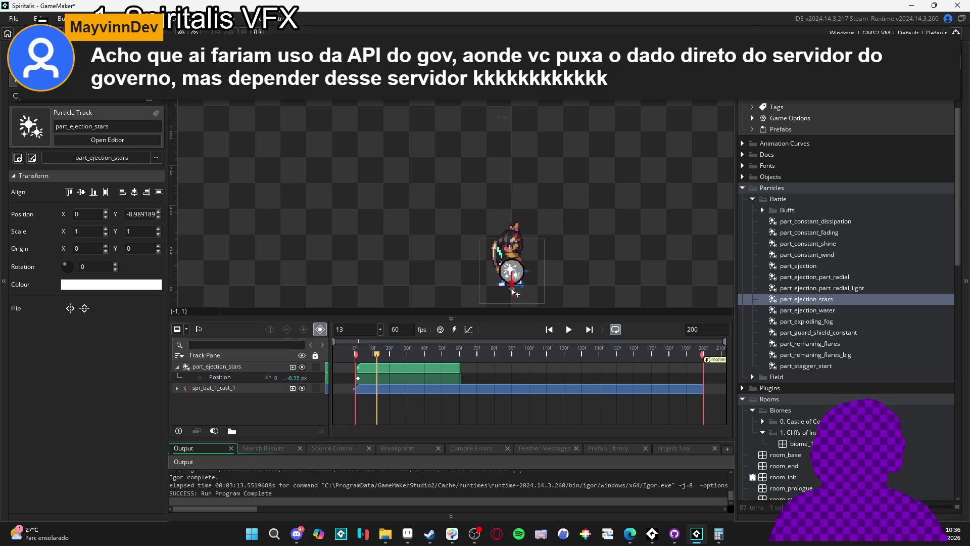
left_click_drag(511, 278, 513, 292)
key("space")
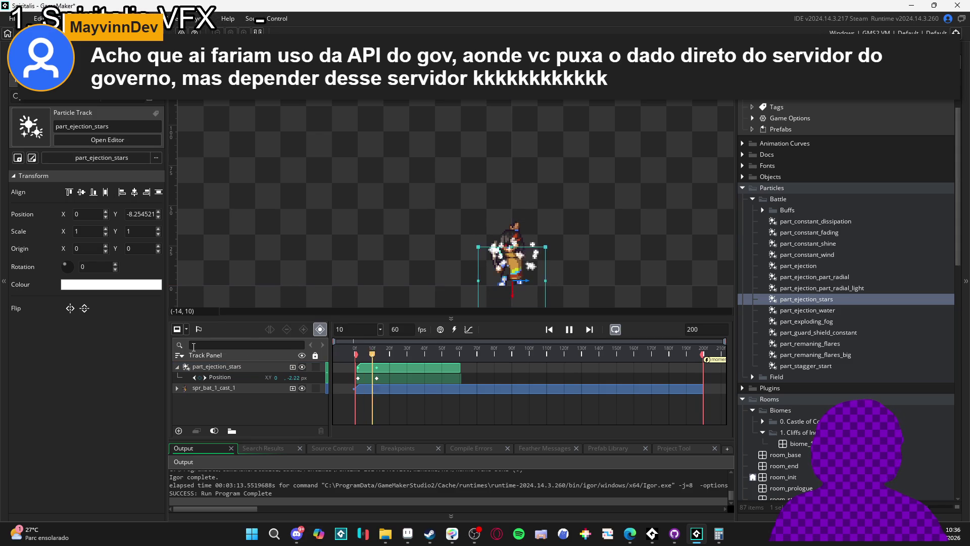
key("space")
Delete the extra position keyframe near frame 10 and replay the sequence several times
left_click(358, 378)
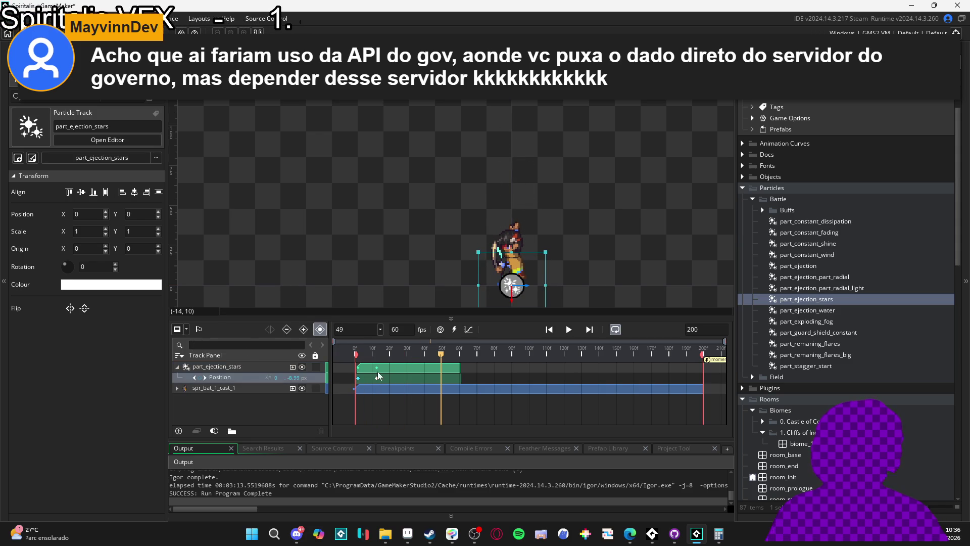
left_click(377, 378)
key("Delete")
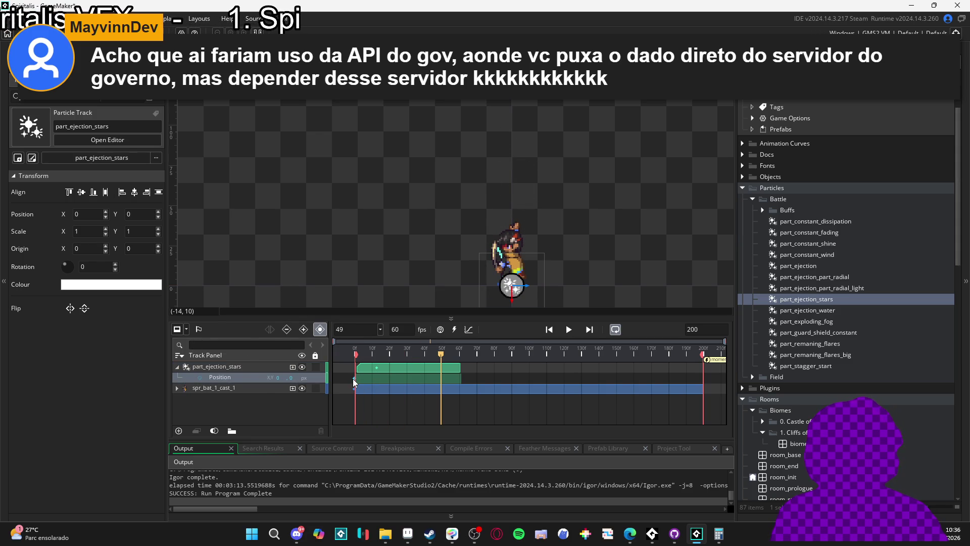
key("space")
key("space")
key("space")
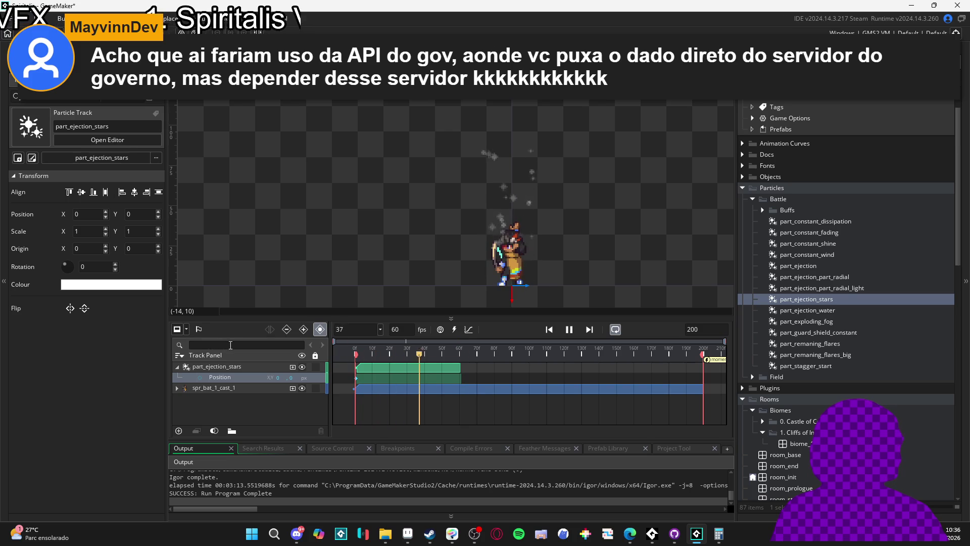
key("space")
key("space")
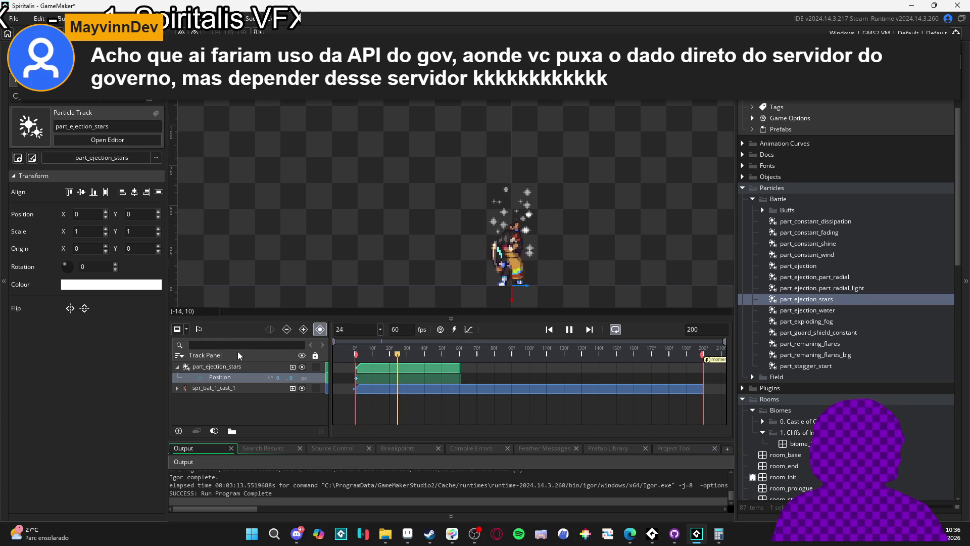
key("space")
key("space")
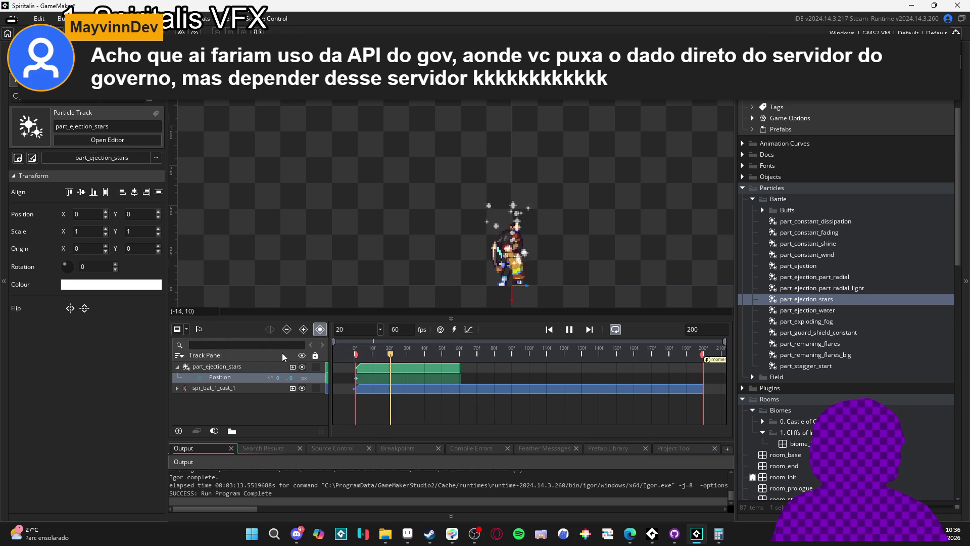
key("space")
key("space")
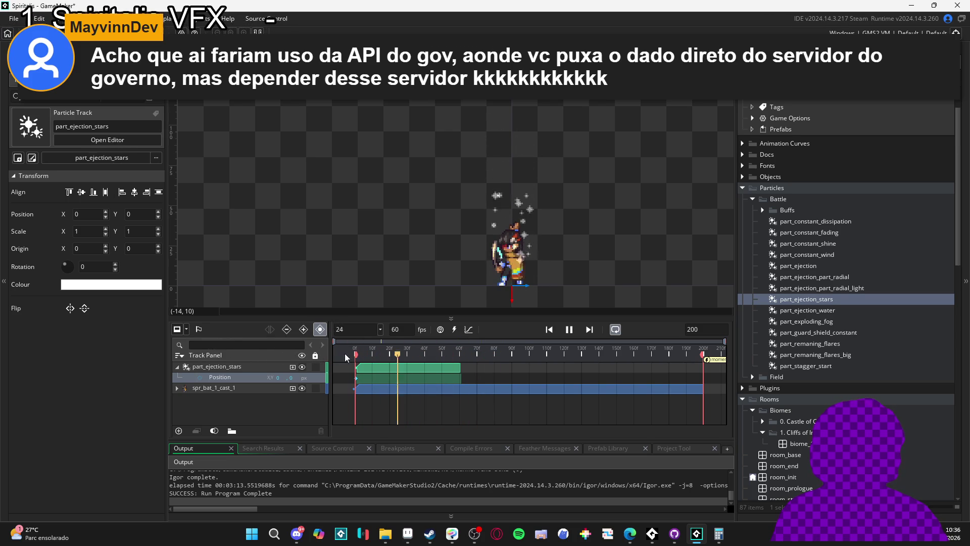
key("space")
key("space")
key("space")
key("space")
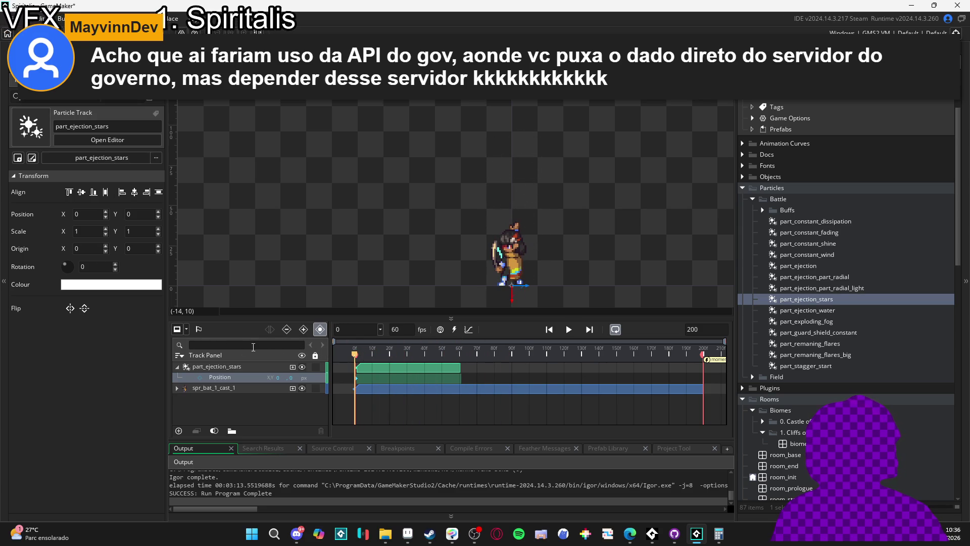
key("space")
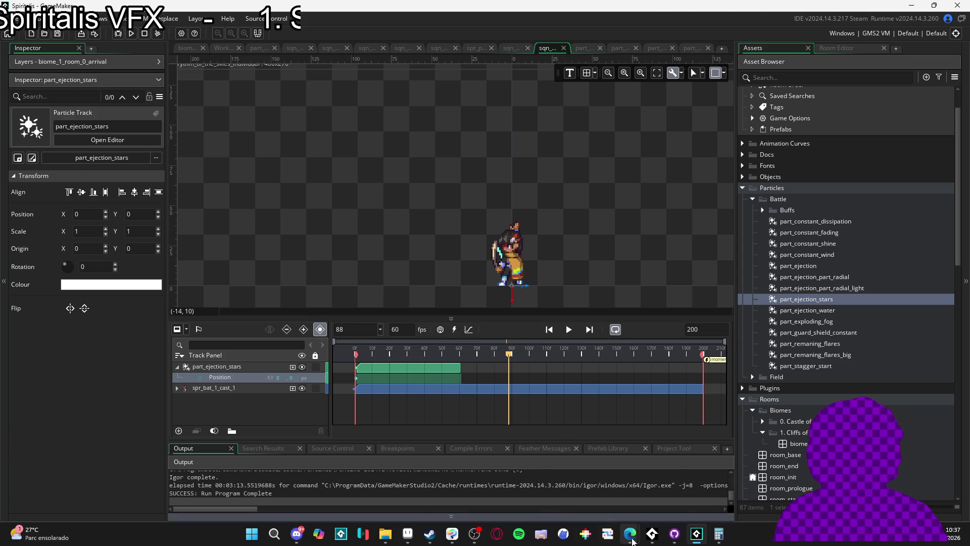
Create a new blank sprite in Aseprite and paste the grapes image into it
left_click(416, 533)
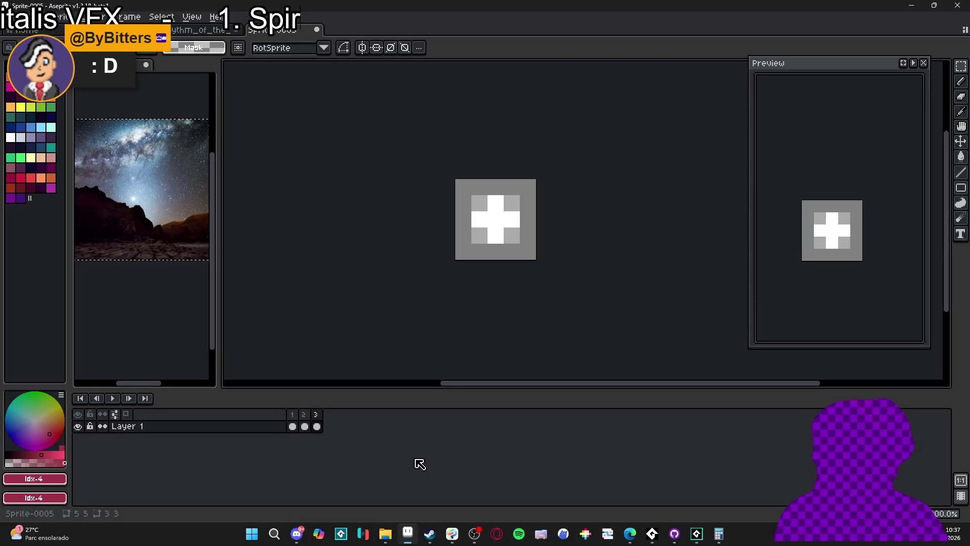
left_click(19, 16)
left_click(13, 17)
left_click(13, 17)
left_click(20, 30)
left_click(450, 372)
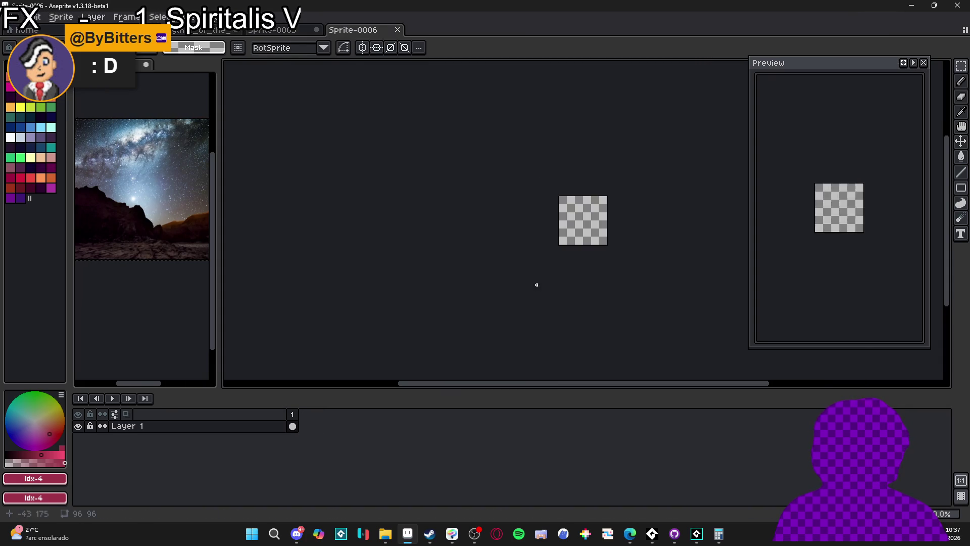
key("ctrl+v")
scroll(602, 227, "up", 2)
left_click(562, 307)
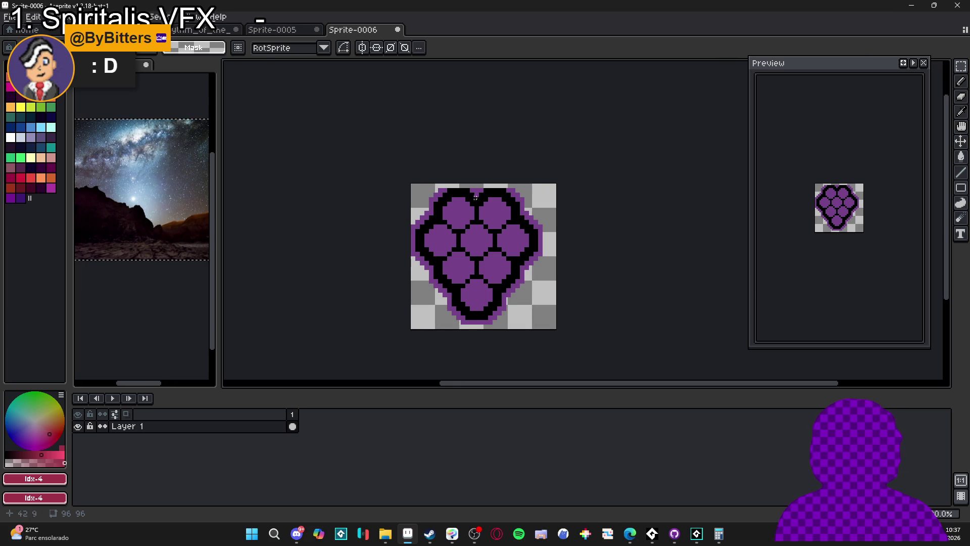
Pick the purple colour from the grapes with the pencil tool
scroll(475, 189, "up", 2)
key("b")
left_click(470, 188, "alt")
scroll(467, 187, "up", 1)
scroll(466, 186, "down", 3)
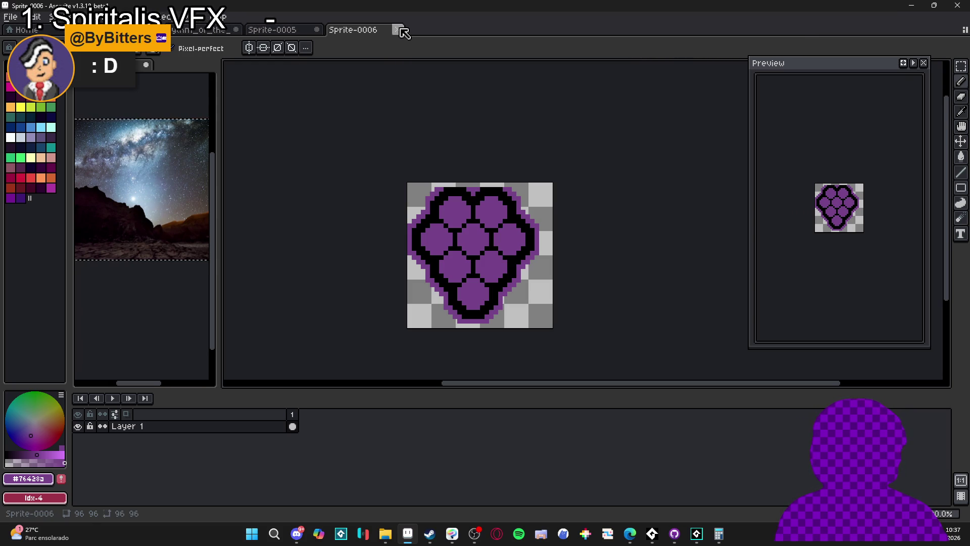
Close Sprite-0006 without saving and switch to the rythm_of_the_skiess animation
left_click(399, 29)
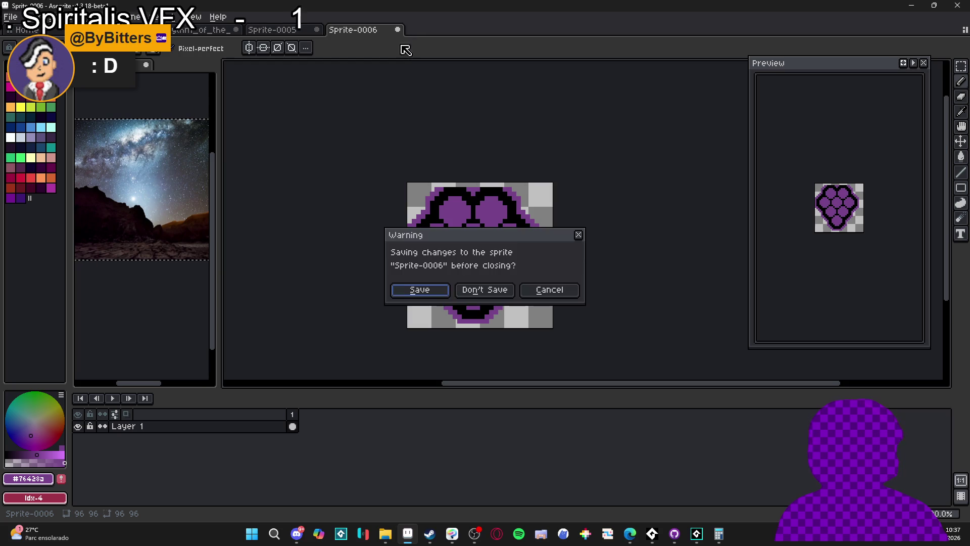
left_click(493, 288)
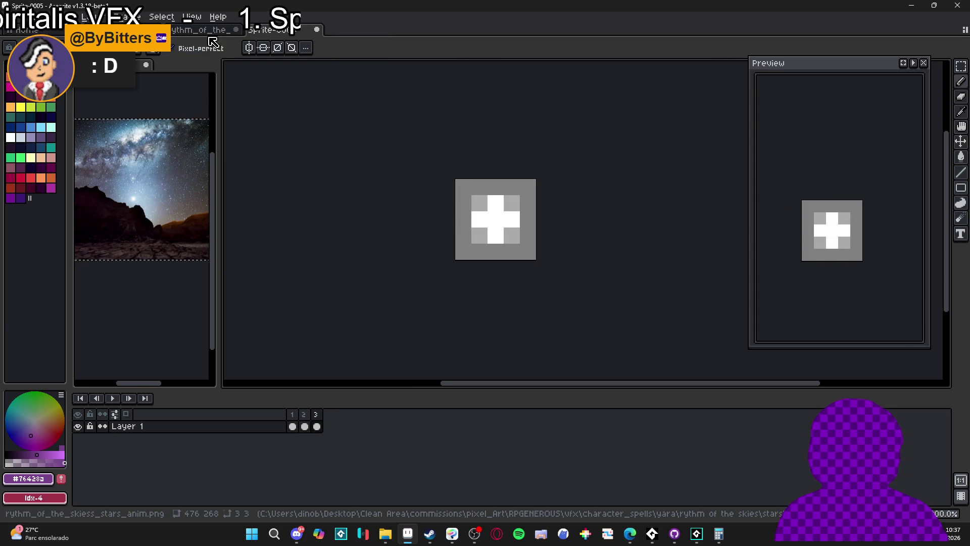
key("ctrl+shift+Tab")
key("ctrl+shift+Tab")
key("ctrl+shift+Tab")
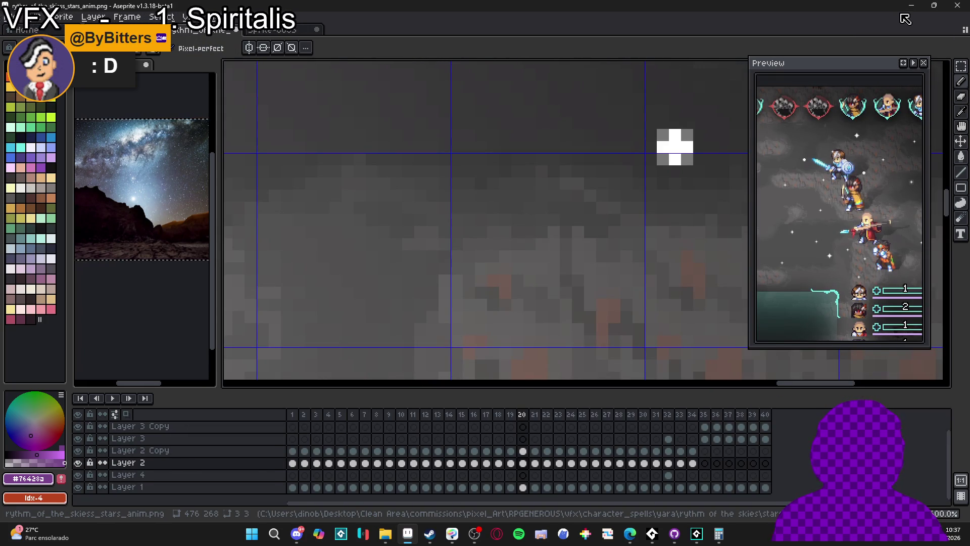
left_click(385, 534)
Browse the dininho_colection folder, looking into hyper_play and coming back
left_click(98, 269)
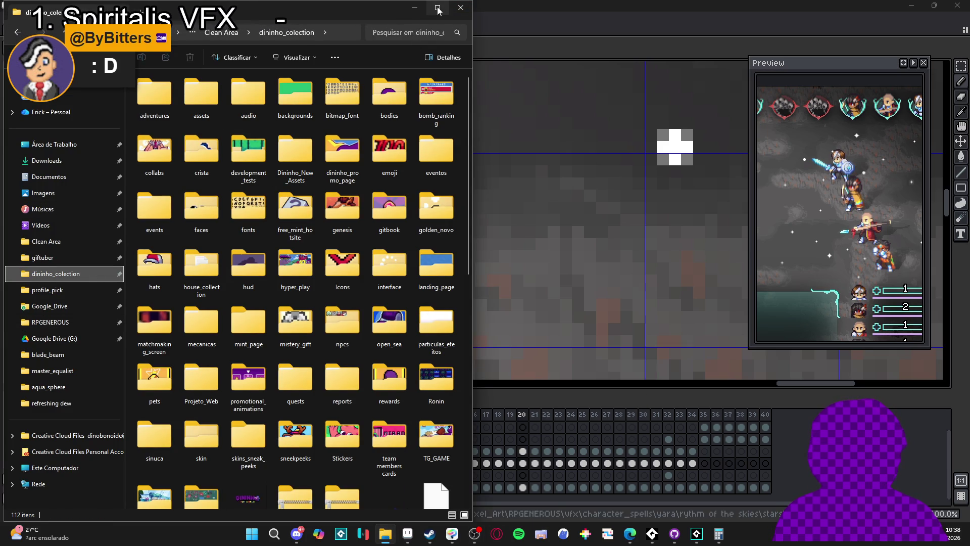
mouse_move(438, 8)
double_click(297, 283)
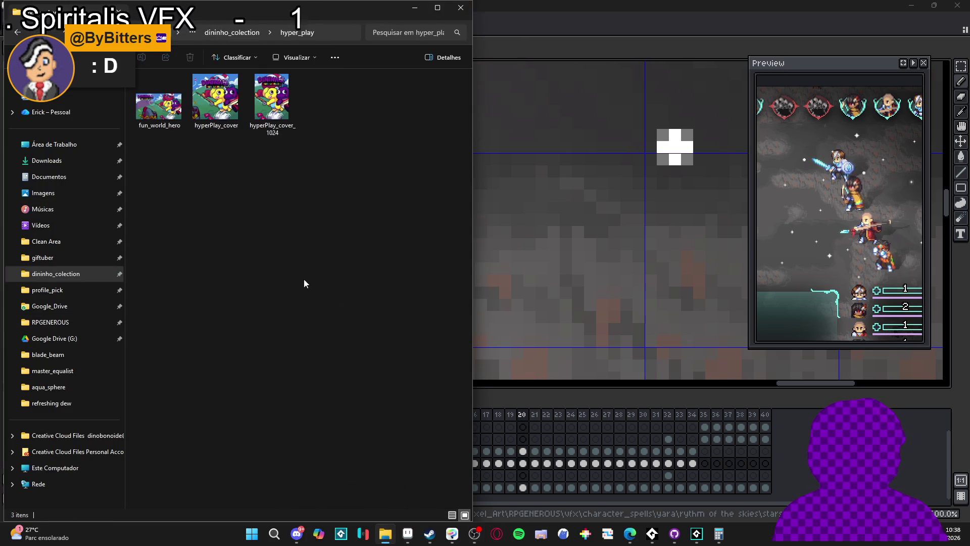
left_click(16, 33)
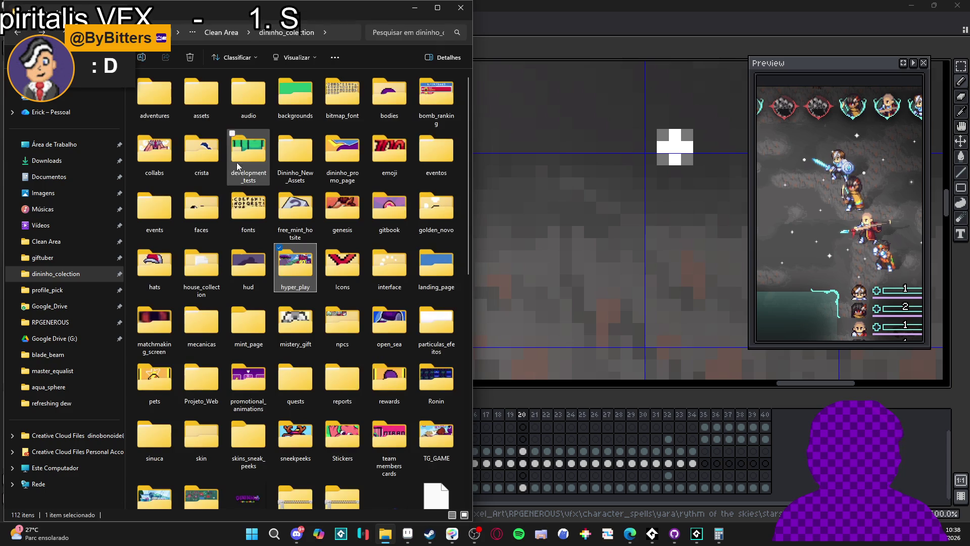
mouse_move(302, 277)
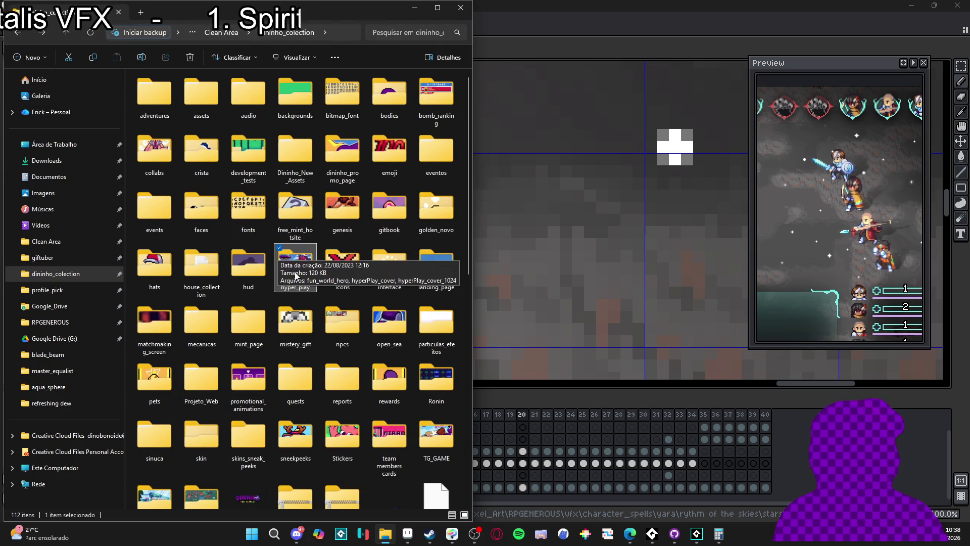
mouse_move(248, 404)
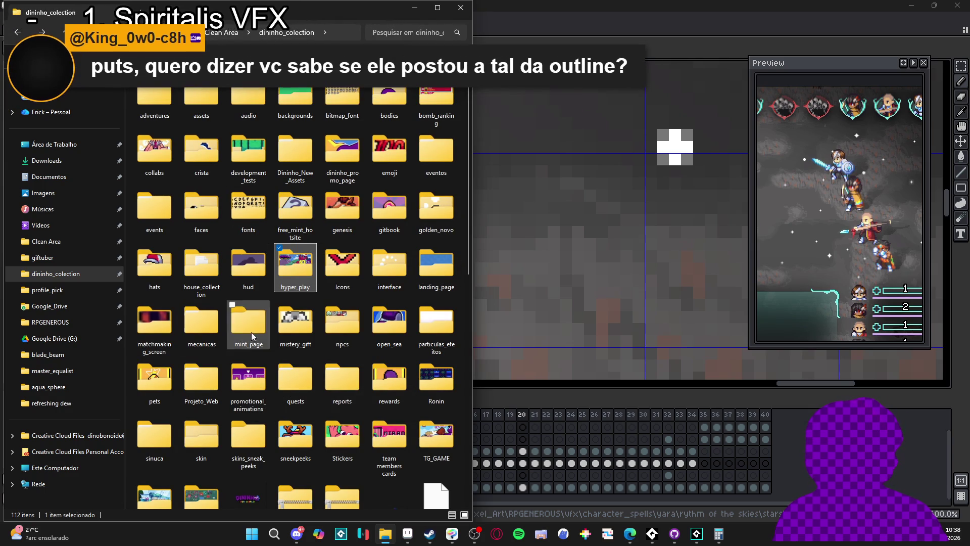
scroll(354, 265, "down", 5)
scroll(354, 265, "up", 5)
Open dininho_promo_page and drag parterners_icon.png into Aseprite
double_click(354, 265)
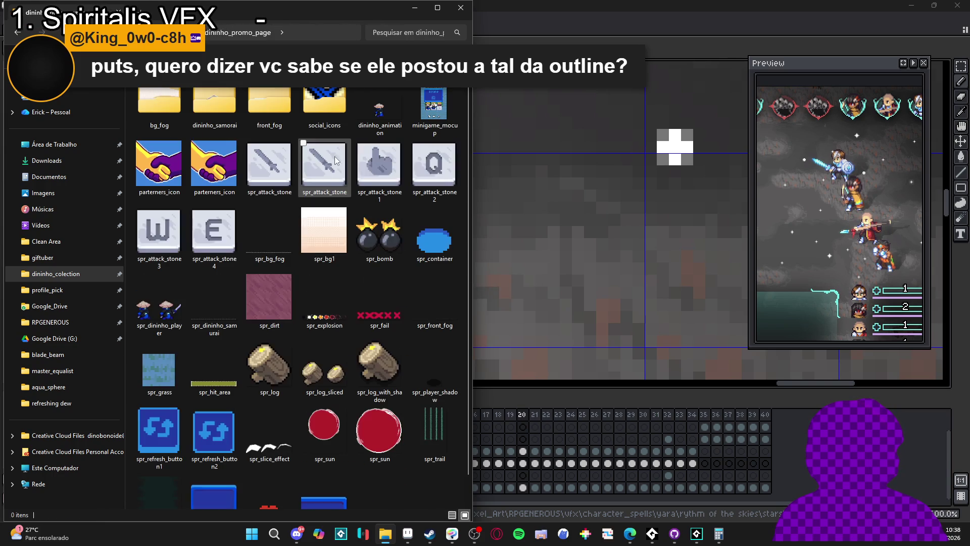
left_click(211, 175)
mouse_move(211, 175)
left_mouse_down()
mouse_move(498, 263)
mouse_move(556, 242)
left_mouse_up()
Pan across the parterners_icon handshake image, then close its tab
scroll(621, 251, "up", 4)
left_click_drag(621, 252, 645, 257)
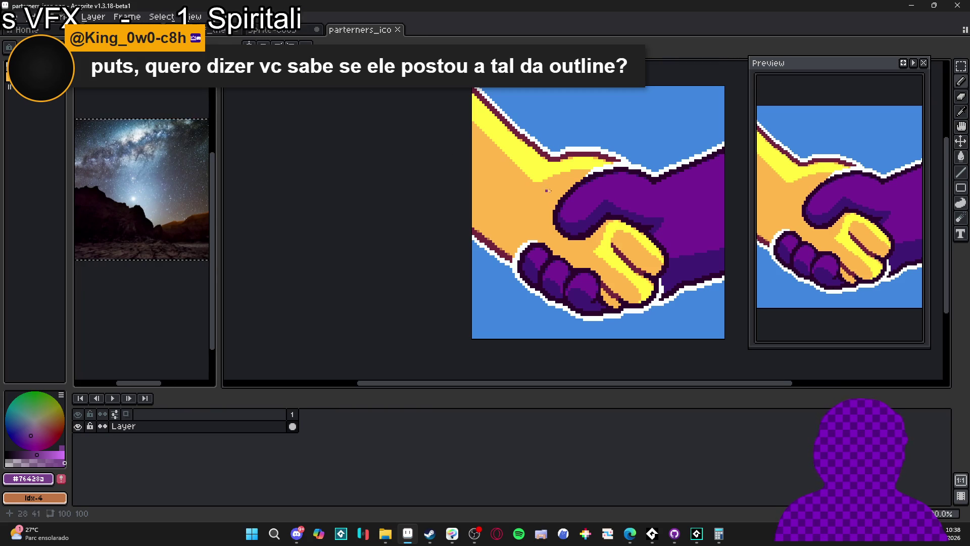
left_click_drag(425, 123, 369, 140)
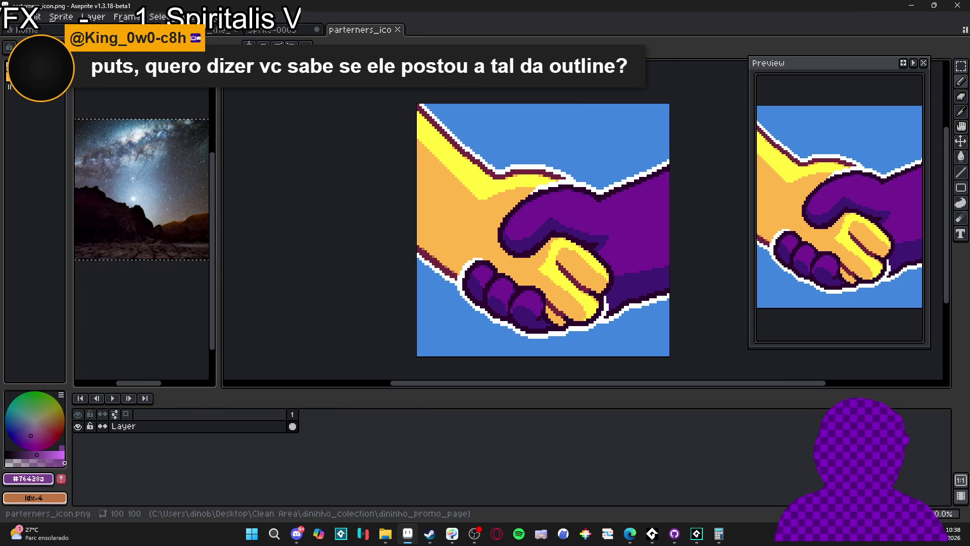
left_click(397, 31)
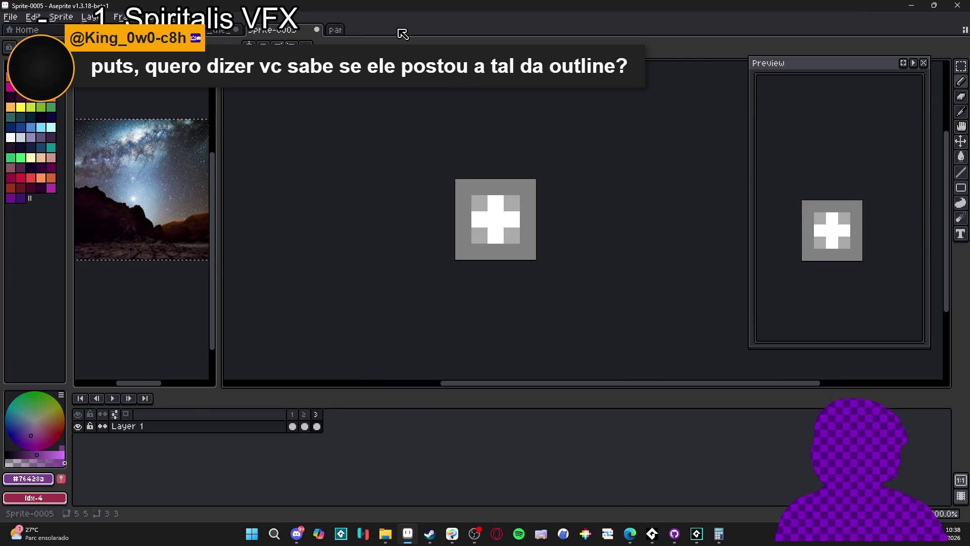
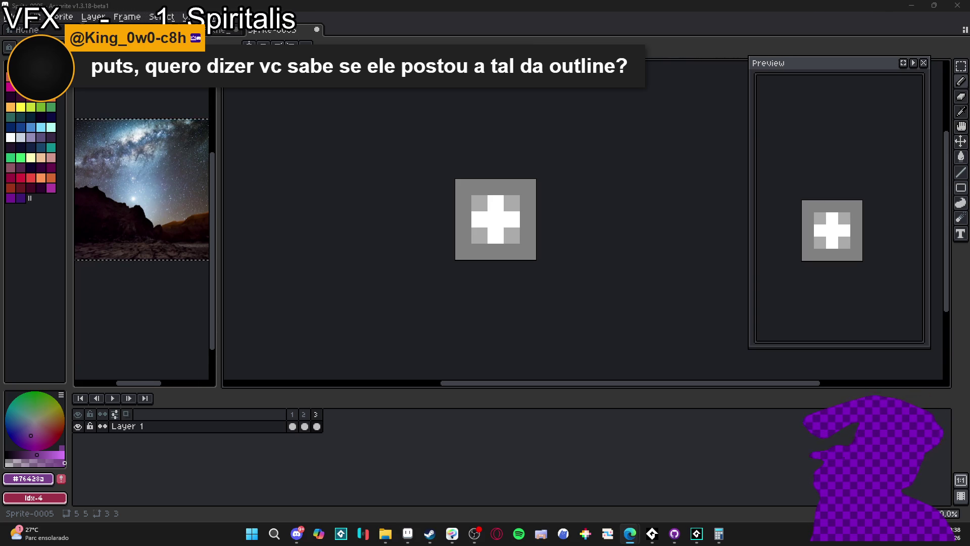
Switch to the rythm_of_the_skies star-field battle animation, play it, and return to GameMaker
left_click(521, 41)
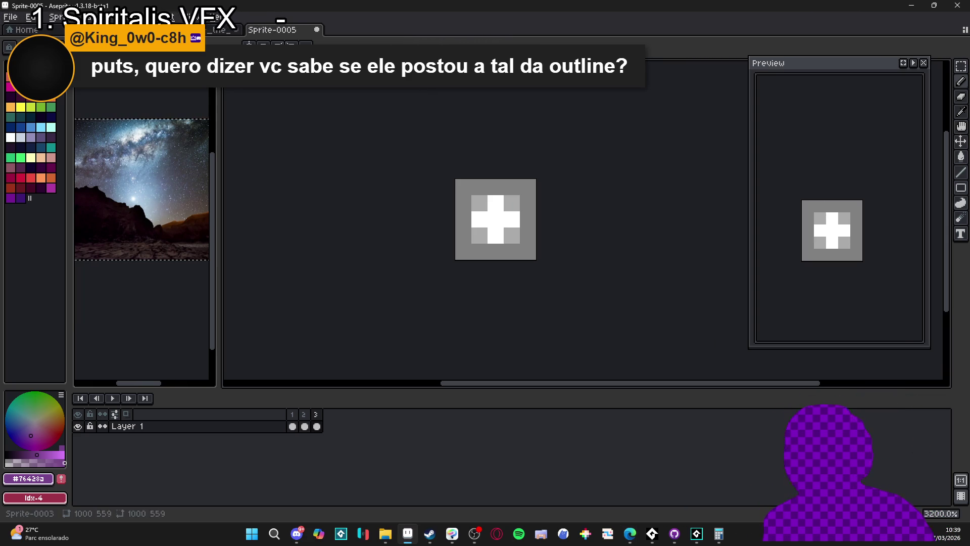
left_click(223, 30)
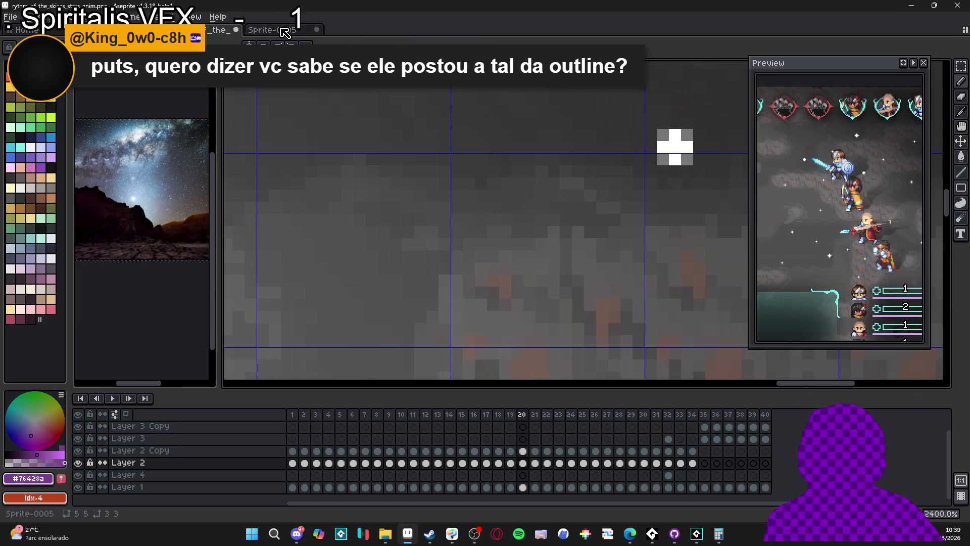
left_click(285, 32)
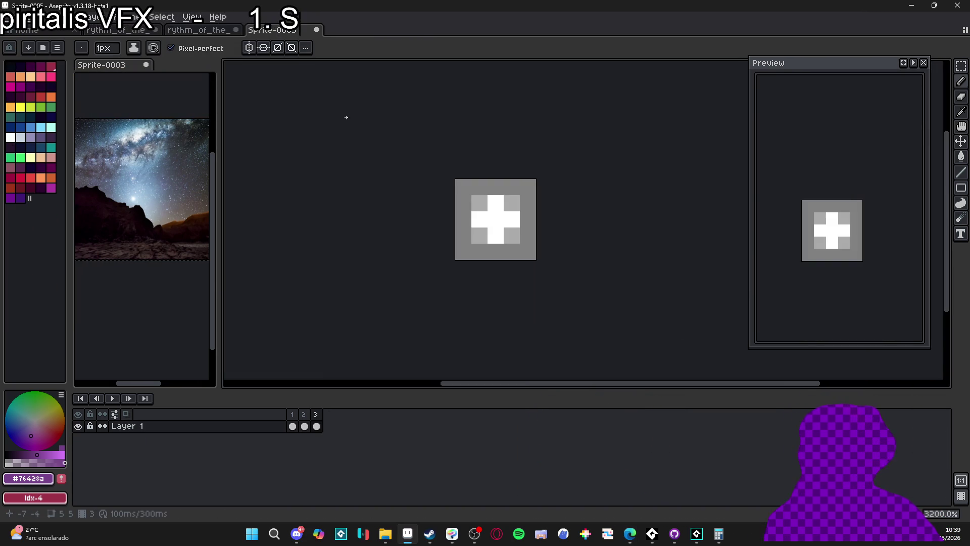
left_click(230, 31)
scroll(442, 149, "down", 8)
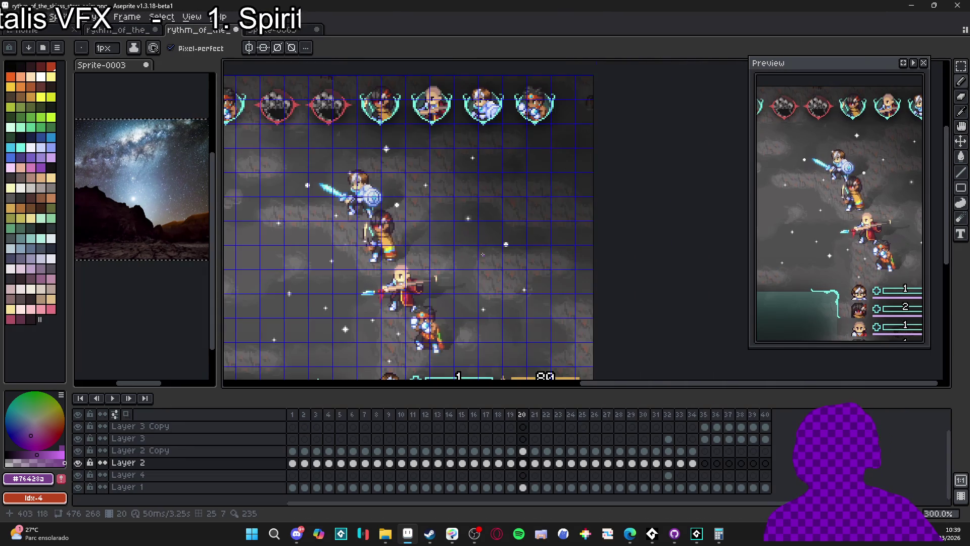
left_click(112, 398)
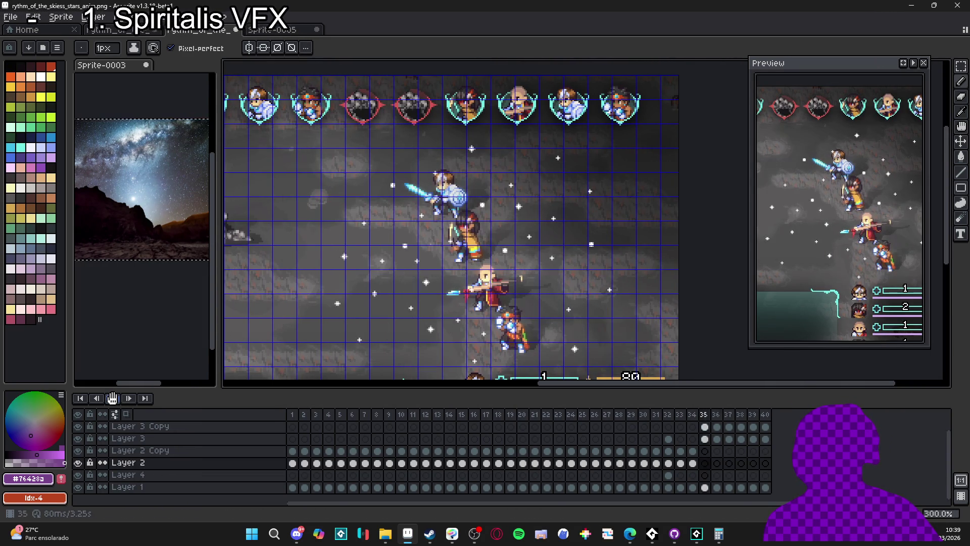
left_click(699, 538)
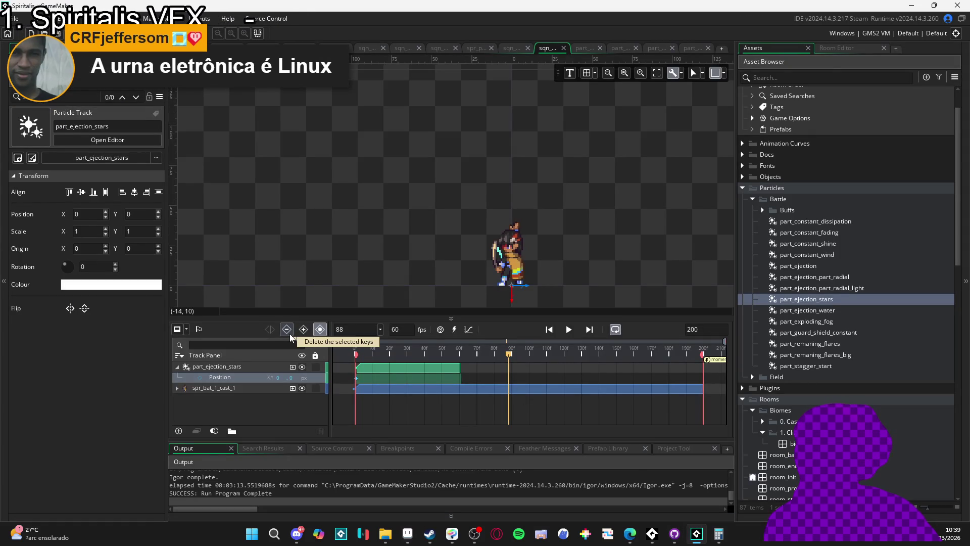
Play and stop the sequence, then open part_ejection_stars and fire a 20-star preview burst
left_click(570, 331)
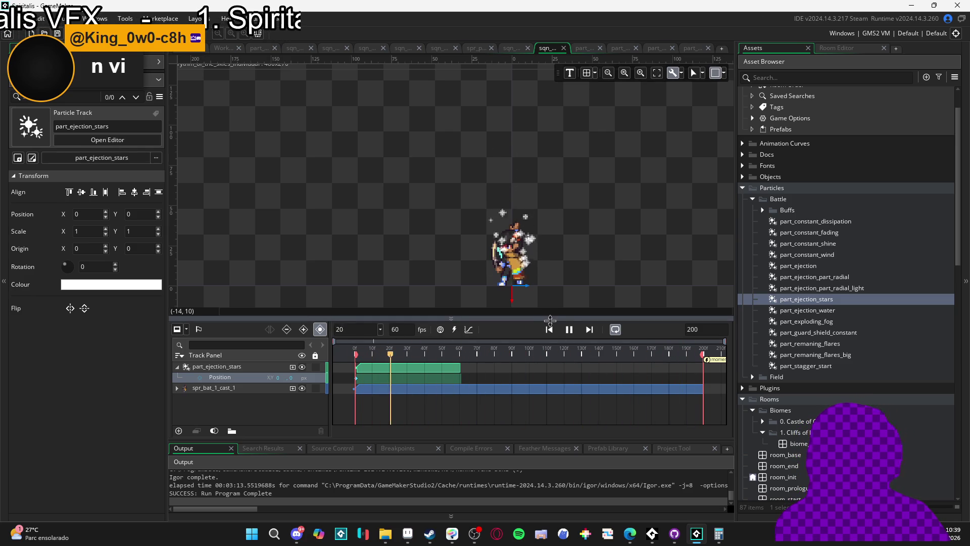
key("space")
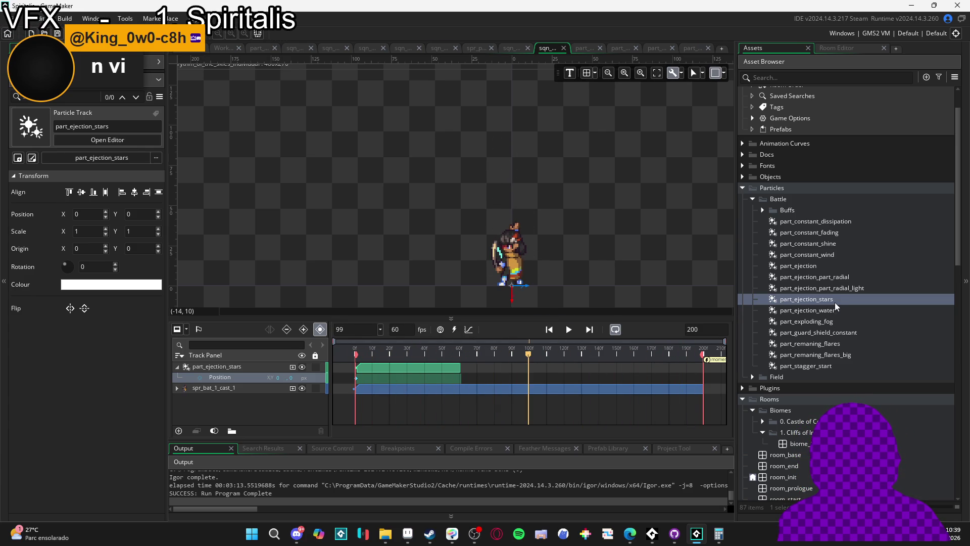
double_click(835, 301)
left_click(689, 427)
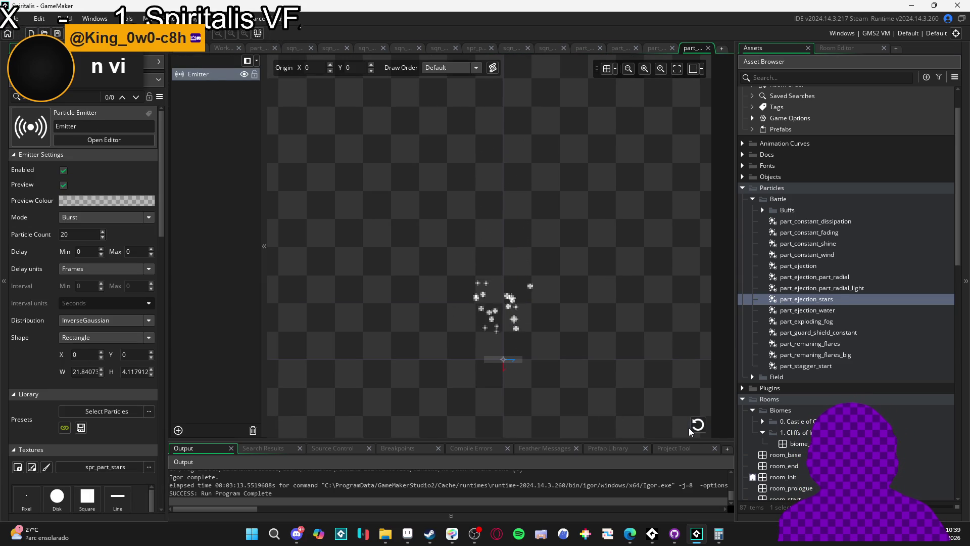
Fire another star burst, view part_ejection_part_radial_light, then go back to the sequence
left_click(696, 426)
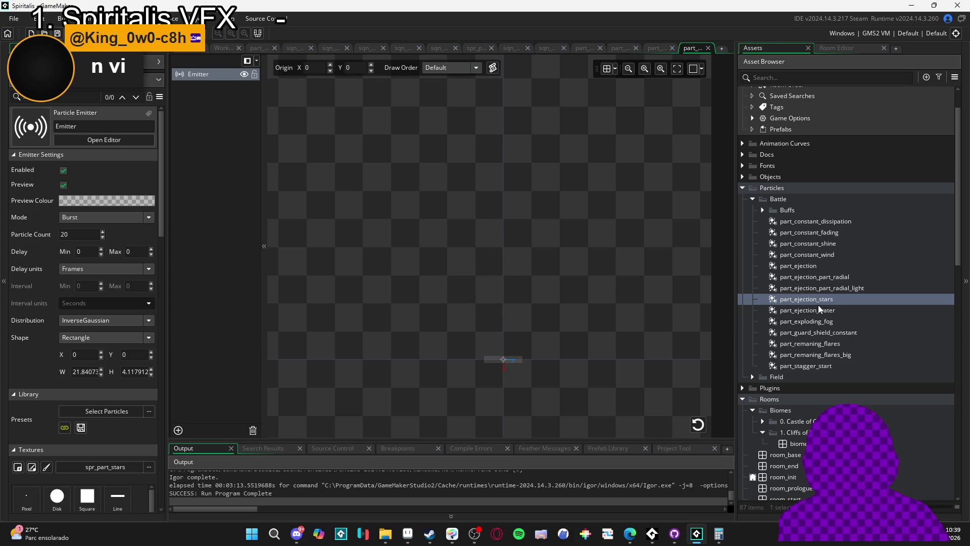
left_click(608, 48)
left_click(587, 46)
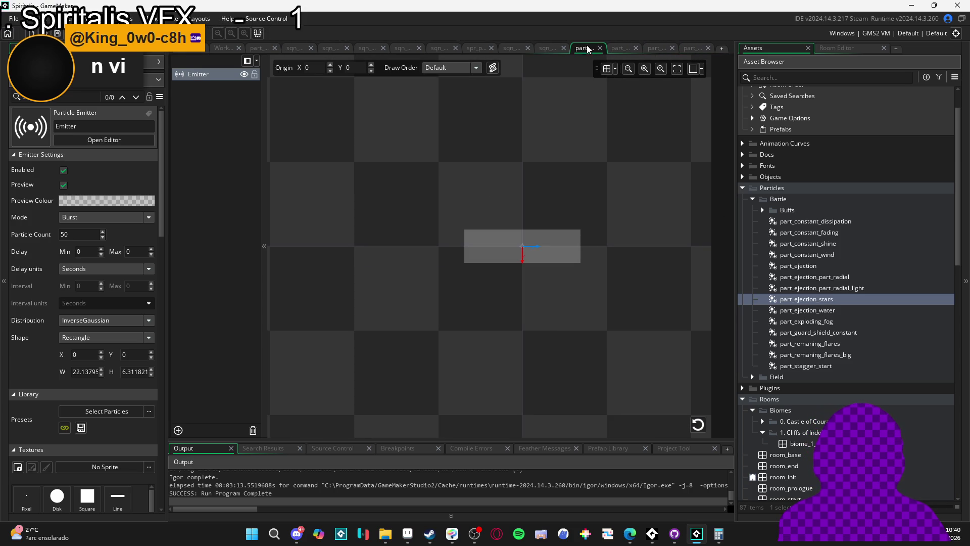
left_click(555, 49)
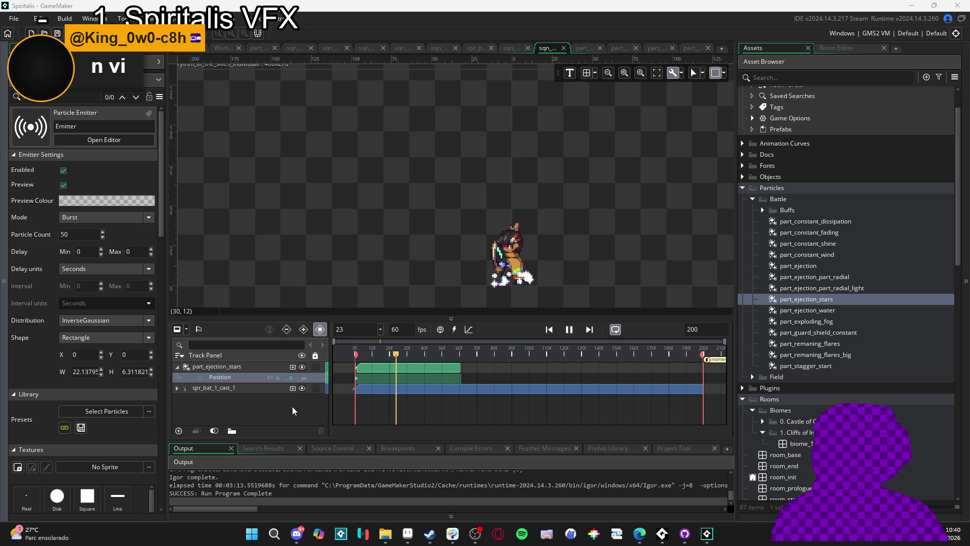
Show part_ejection_stars properties in the Inspector, then open its particle editor
mouse_move(639, 534)
mouse_move(778, 480)
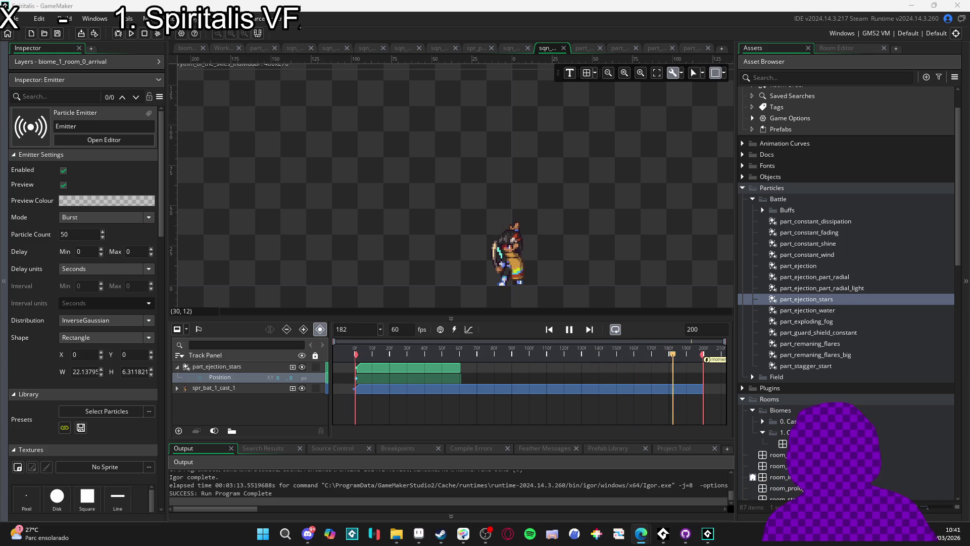
left_click(788, 300)
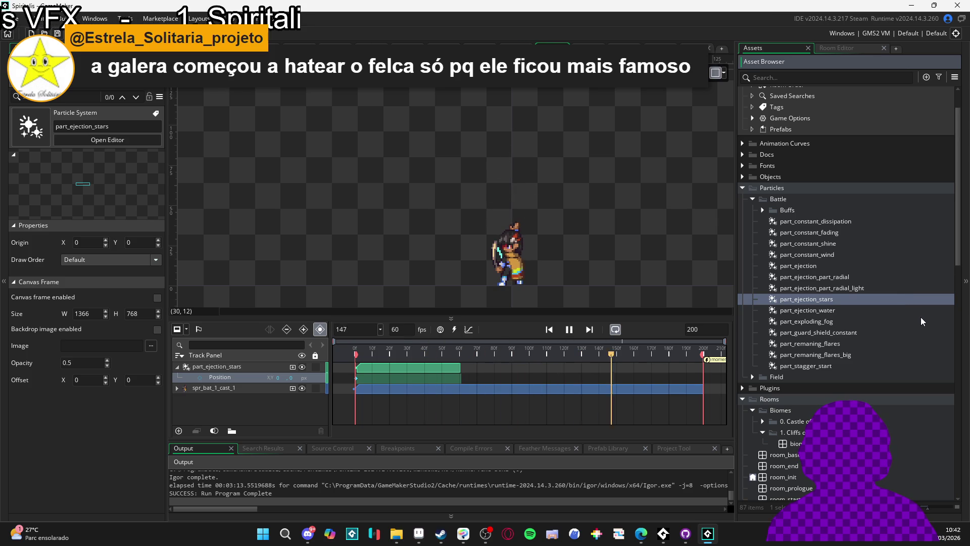
double_click(830, 297)
Review the emitter's Textures, Colour, additive blending and Life settings, then bring File Explorer forward
scroll(44, 335, "down", 2)
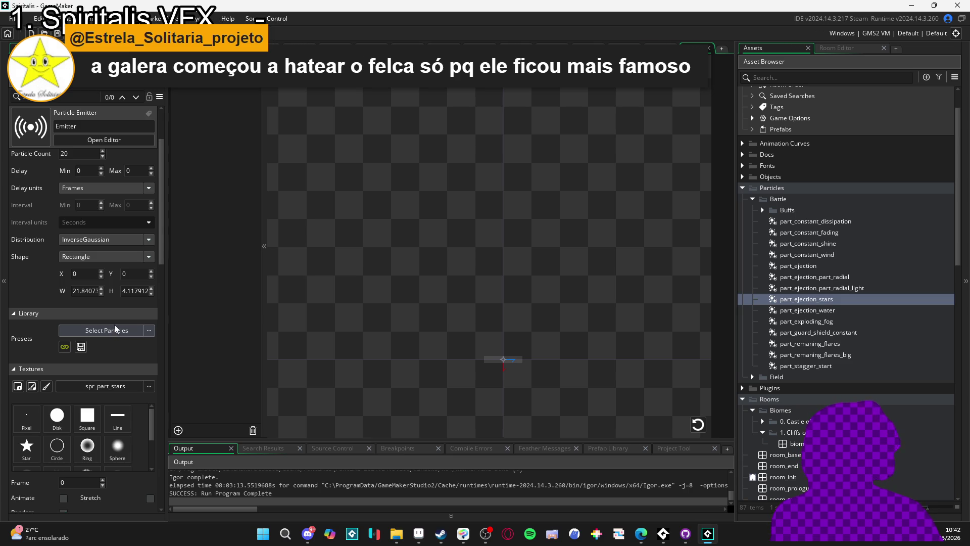
scroll(114, 327, "down", 1)
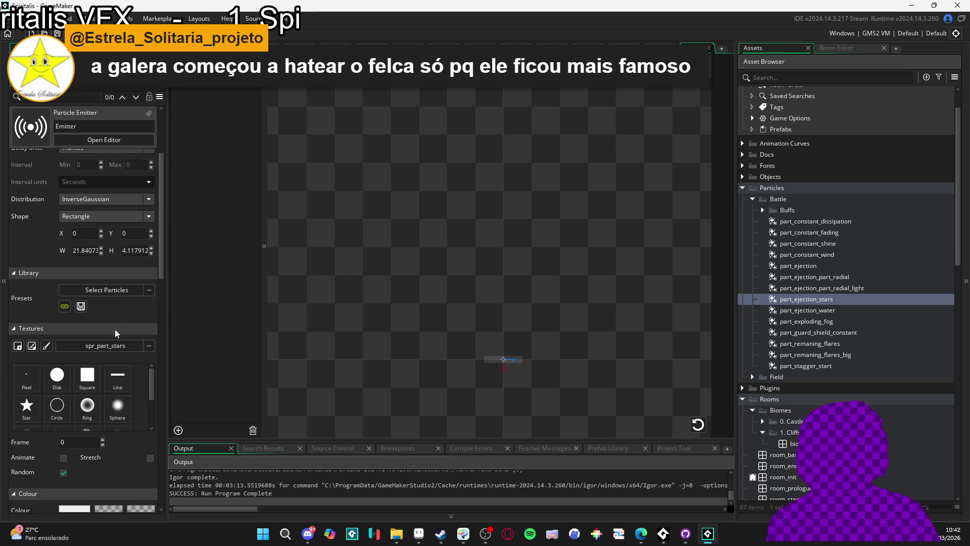
scroll(141, 333, "down", 2)
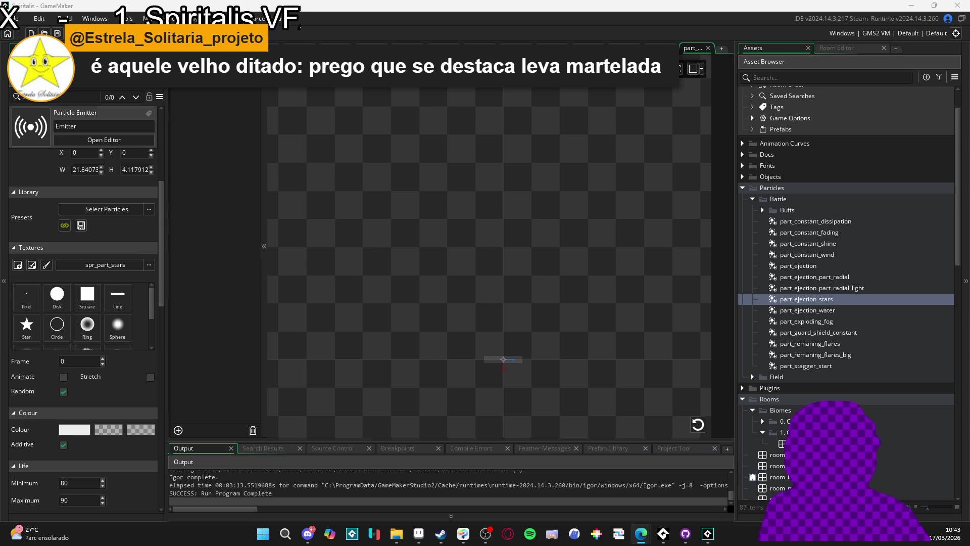
left_click(396, 534)
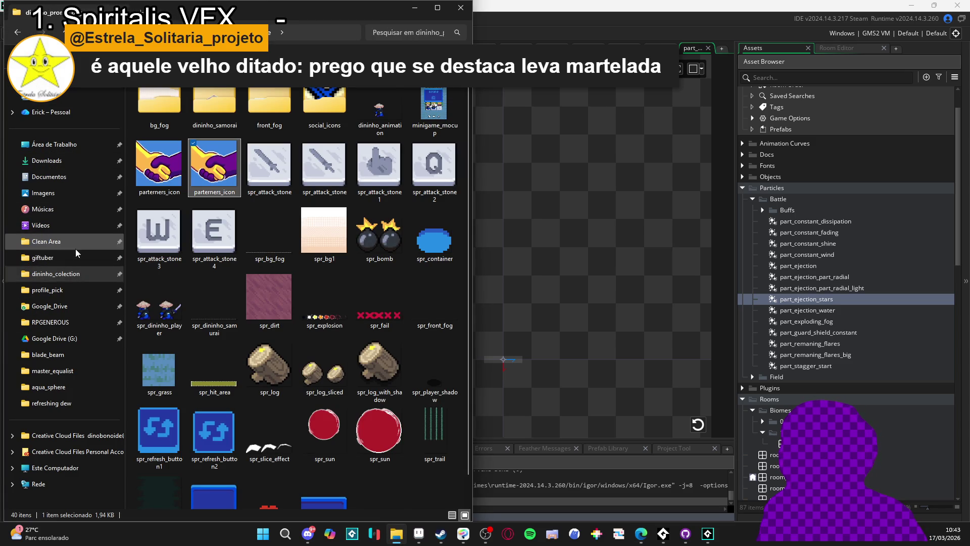
Navigate Clean Area > dininho_colection > profile_pick and select the pfp_packages folder
left_click(76, 244)
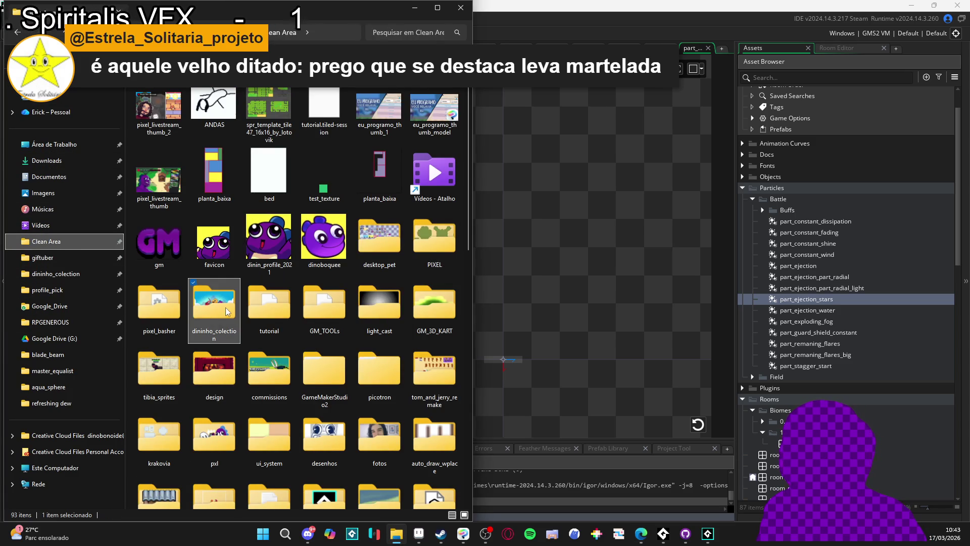
scroll(232, 298, "down", 3)
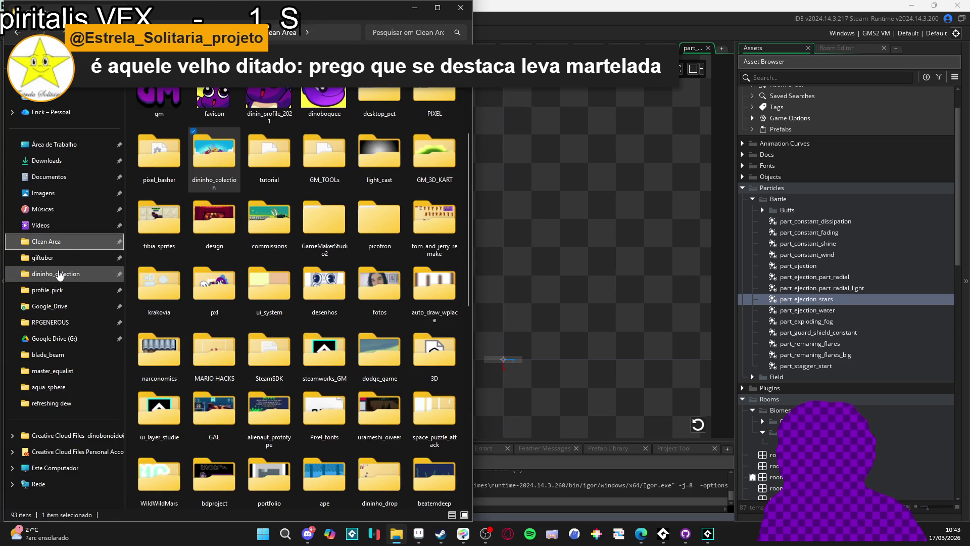
left_click(58, 274)
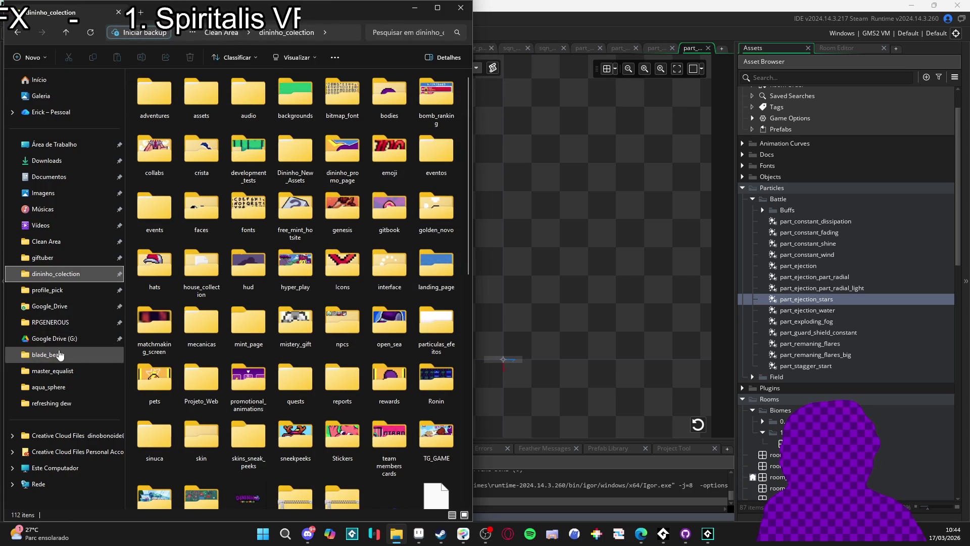
left_click(47, 290)
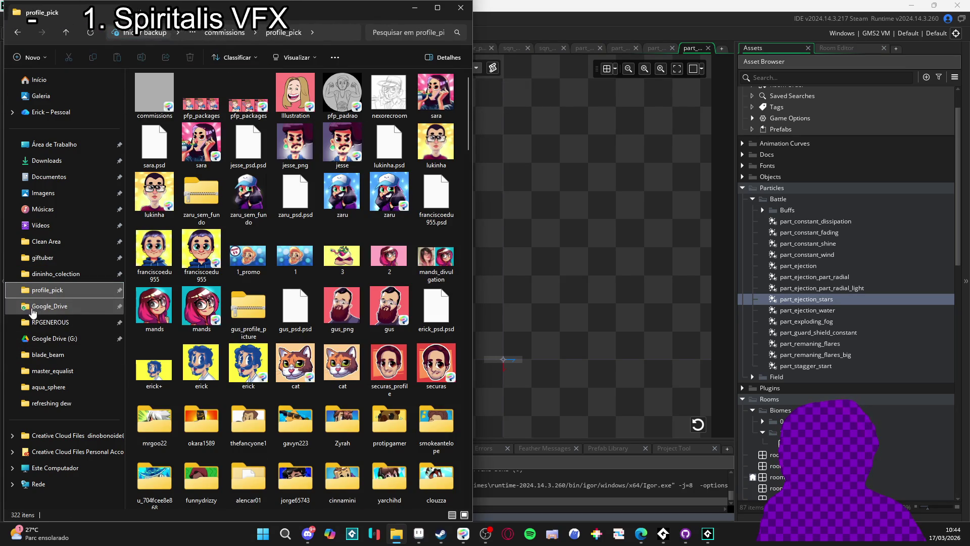
left_click(200, 109)
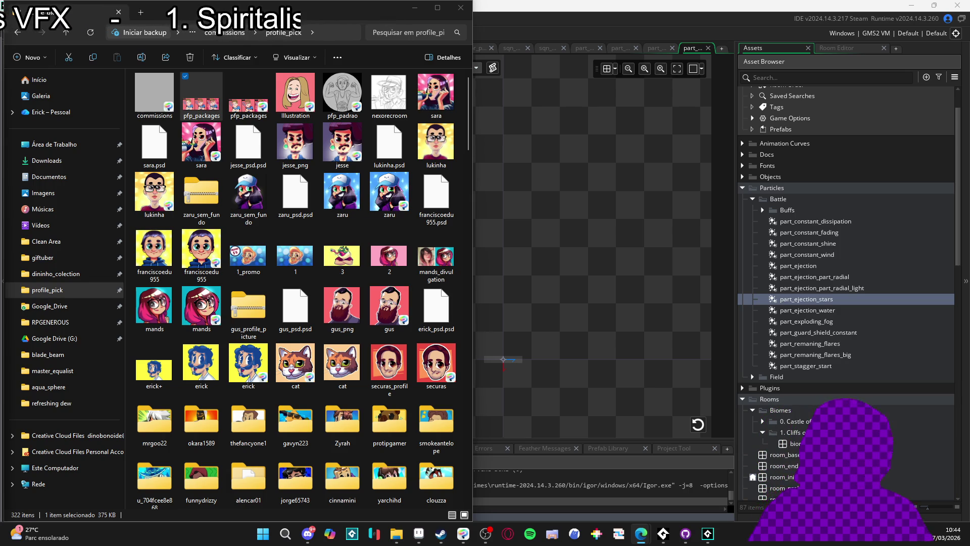
left_click(414, 8)
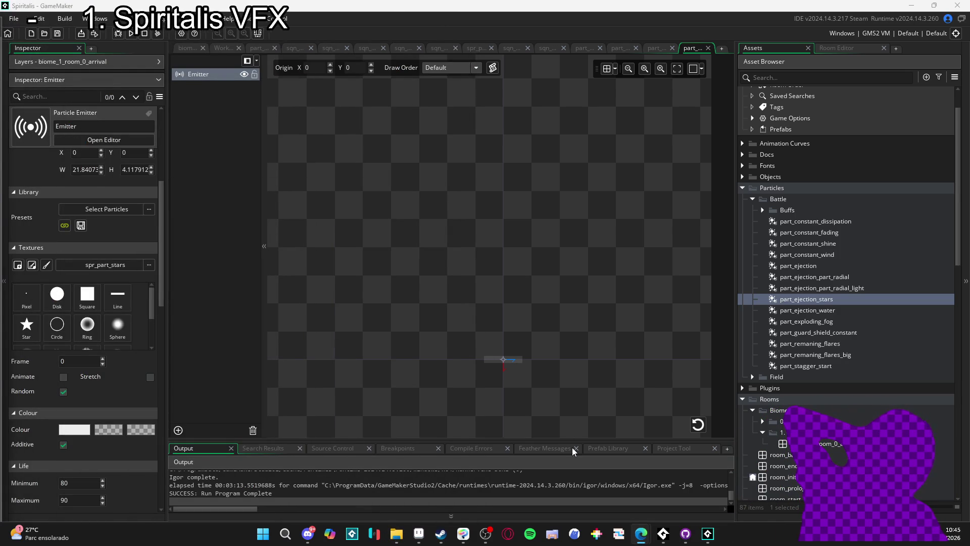
Enlarge the output log, then play the ability sequence and pause it at frame 56
left_click_drag(585, 442, 582, 382)
key("ctrl+Tab")
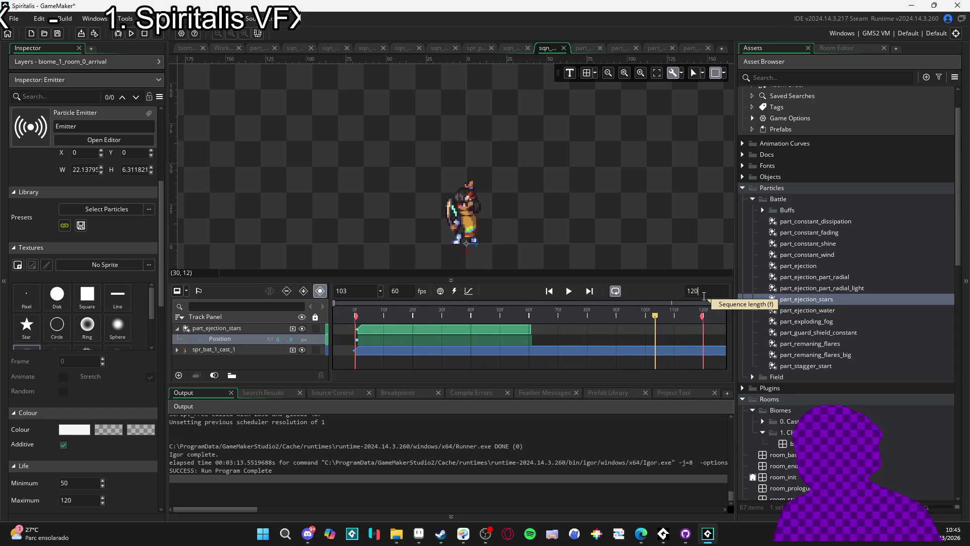
key("space")
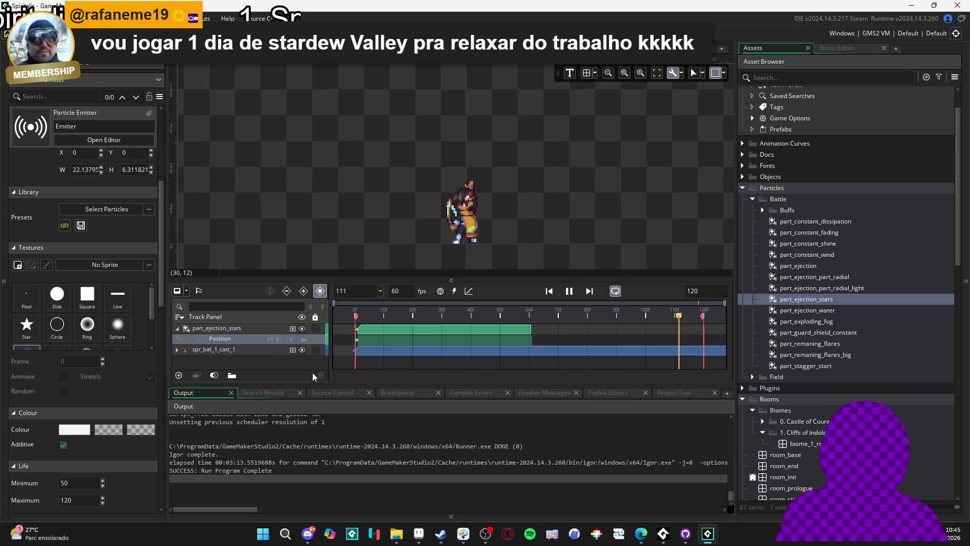
left_click(571, 293)
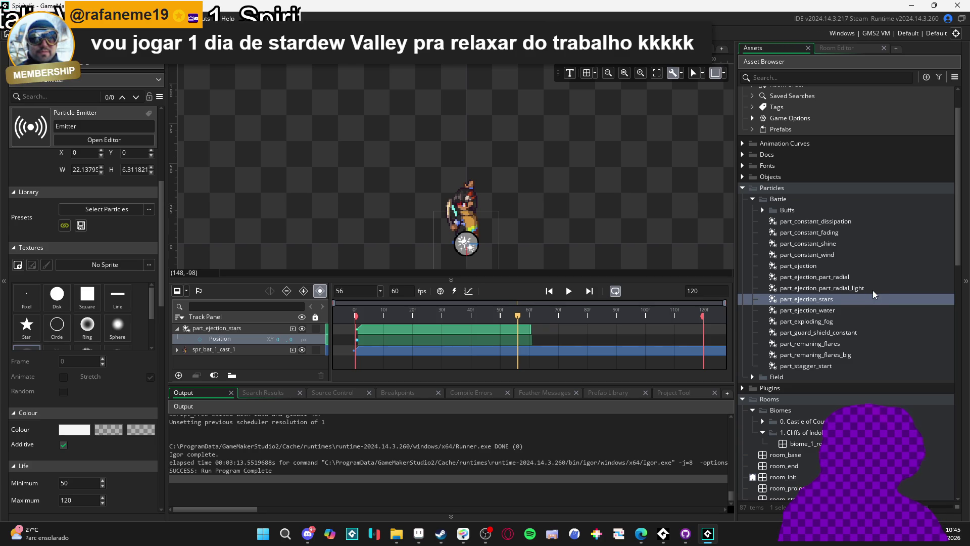
Duplicate part_defensive_buff in the Buffs folder and rename the copy part_speed_buff
left_click(763, 210)
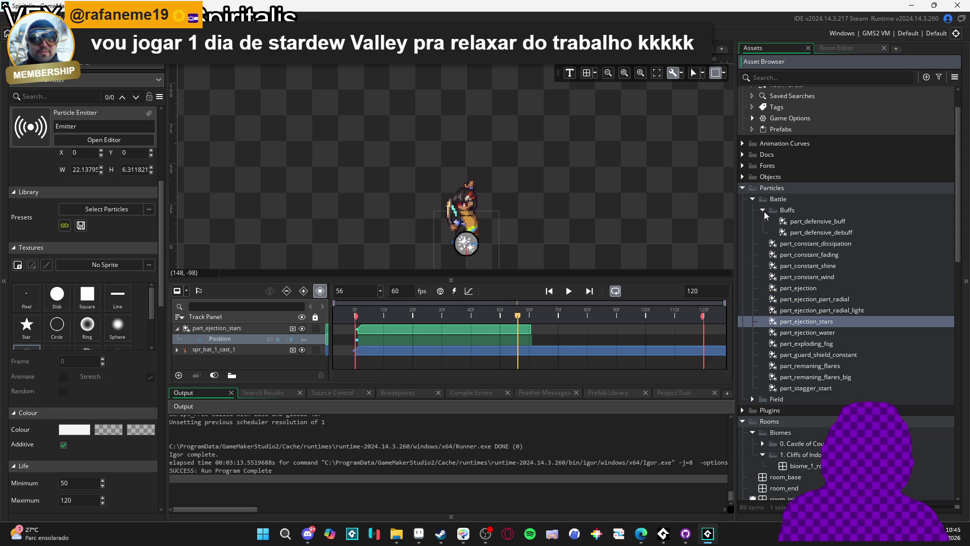
left_click(813, 226)
key("ctrl+d")
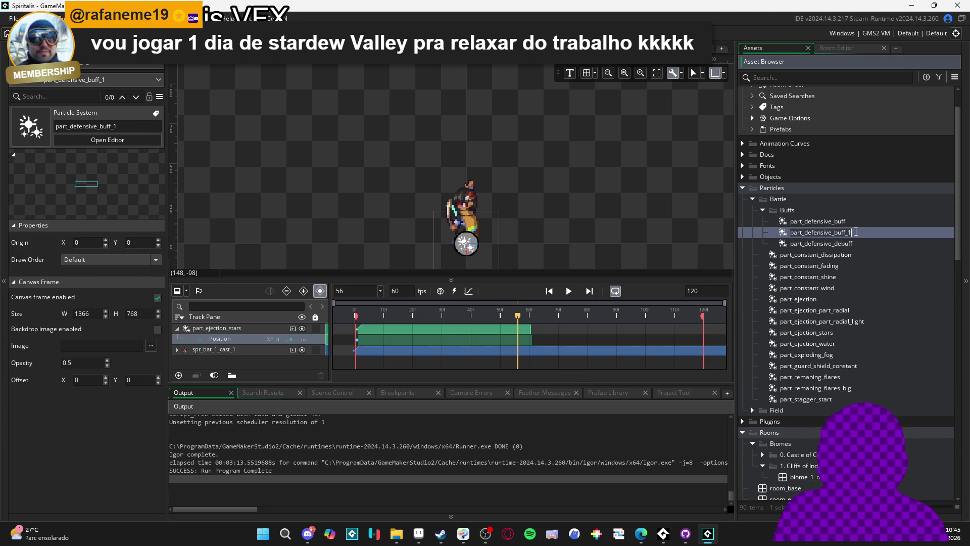
left_click(805, 233)
key("shift+End")
type("sp")
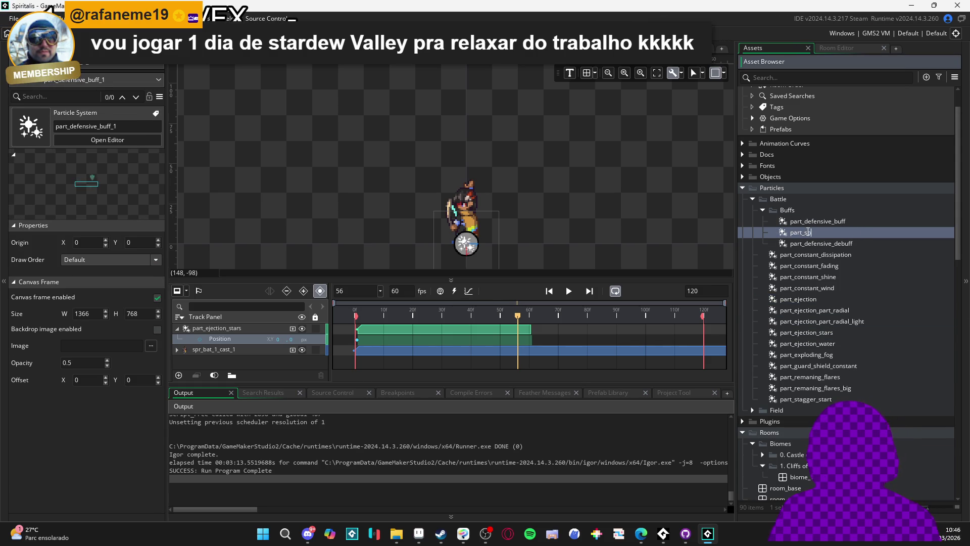
type("eed_buff")
key("Return")
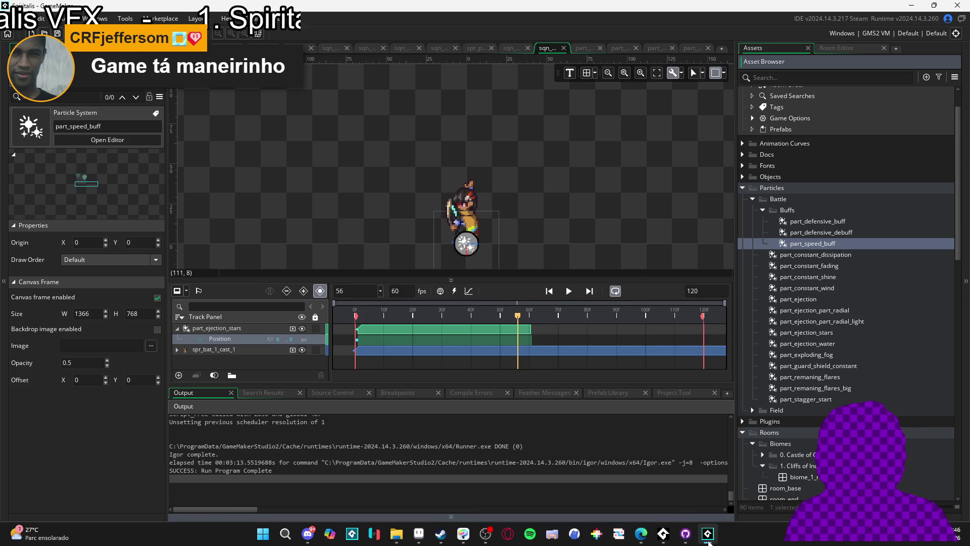
Open part_speed_buff in the particle editor, then switch to Aseprite
mouse_move(708, 533)
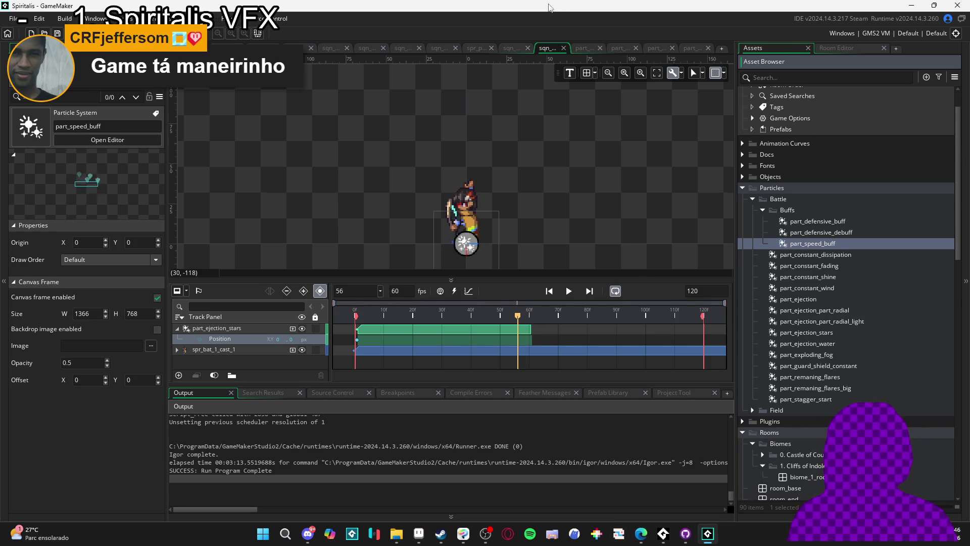
double_click(833, 246)
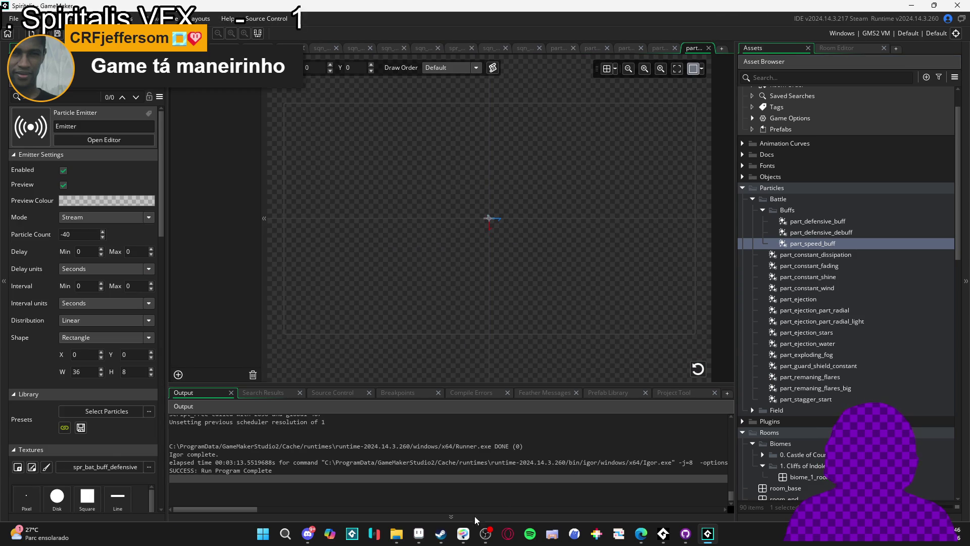
left_click(419, 534)
Stop the animation, go to frame 6 of Layer 3 Copy Copy, add a new layer, and pick white
scroll(480, 293, "up", 2)
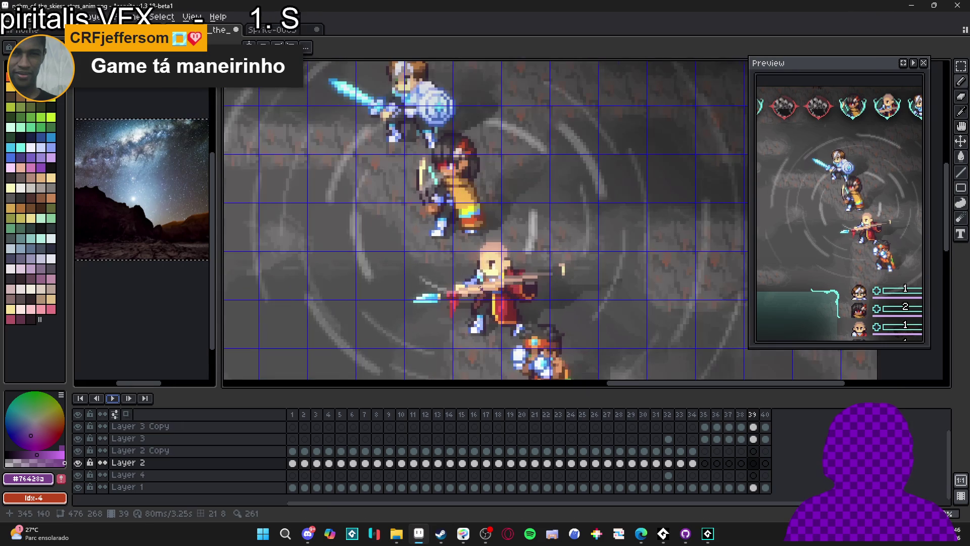
left_click(962, 66)
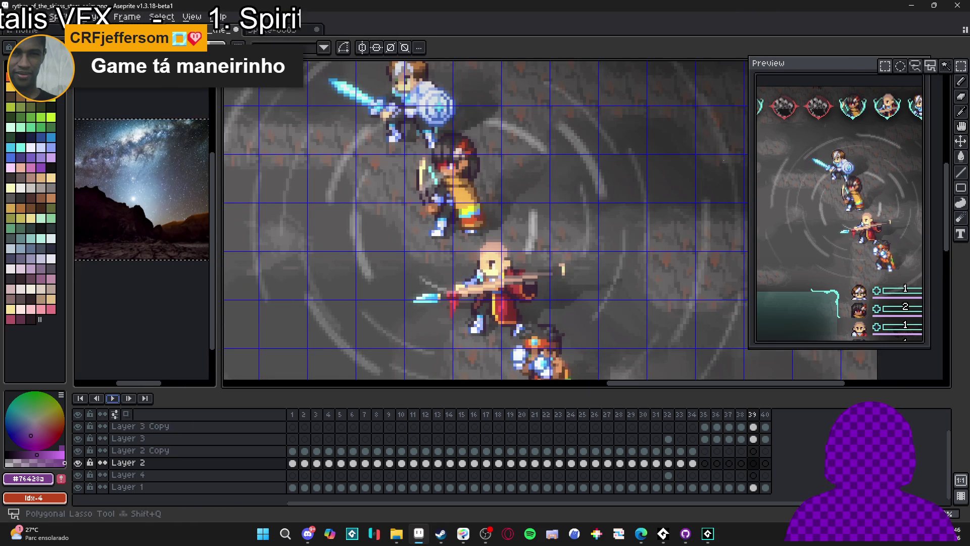
left_click(669, 429)
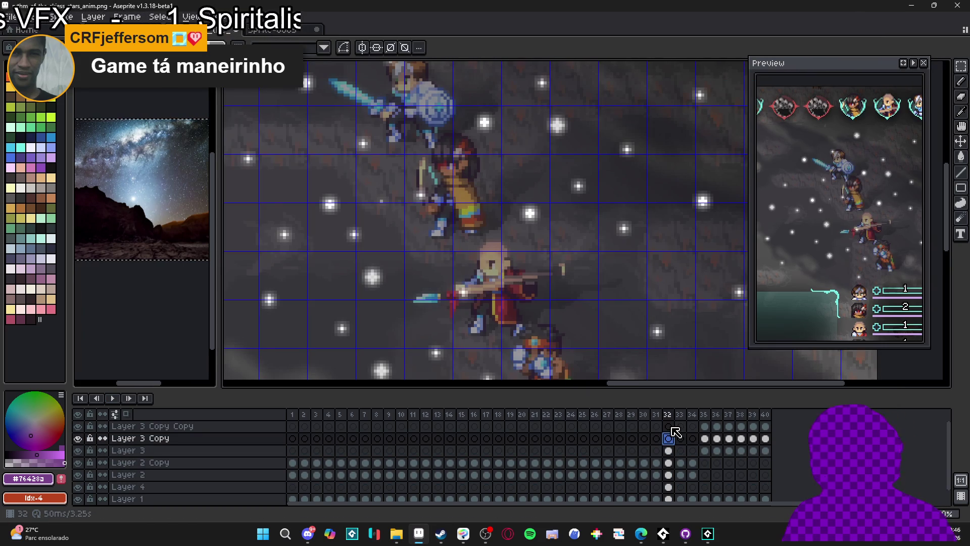
left_click(353, 426)
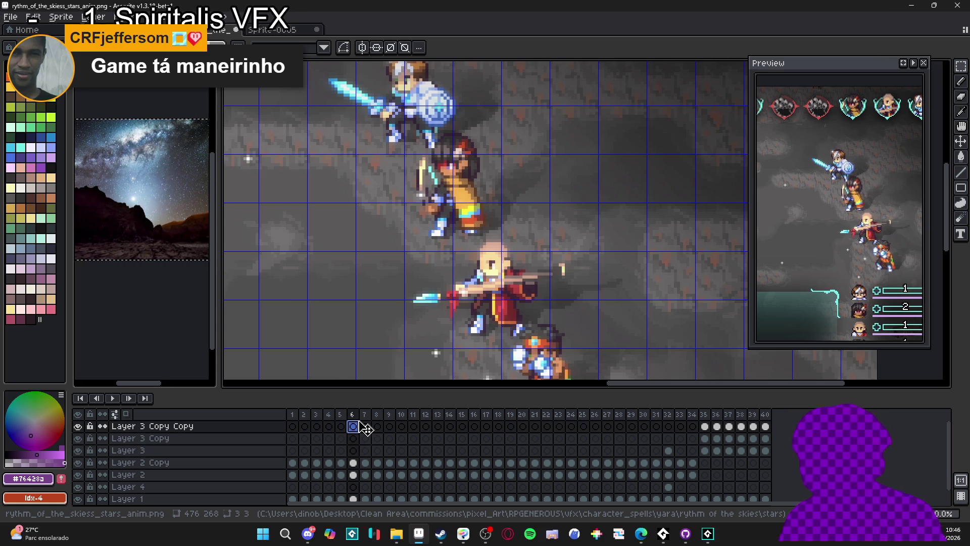
key("shift+n")
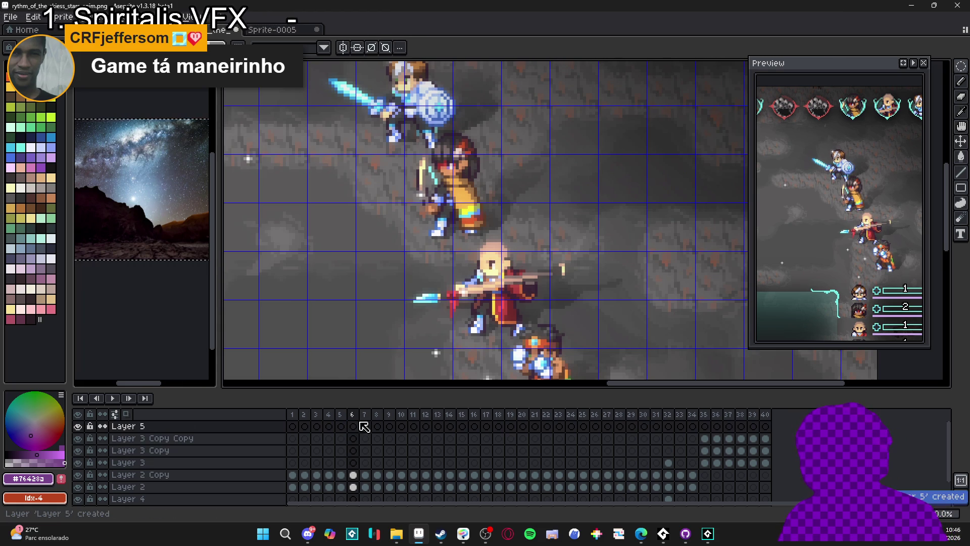
key("shift+m")
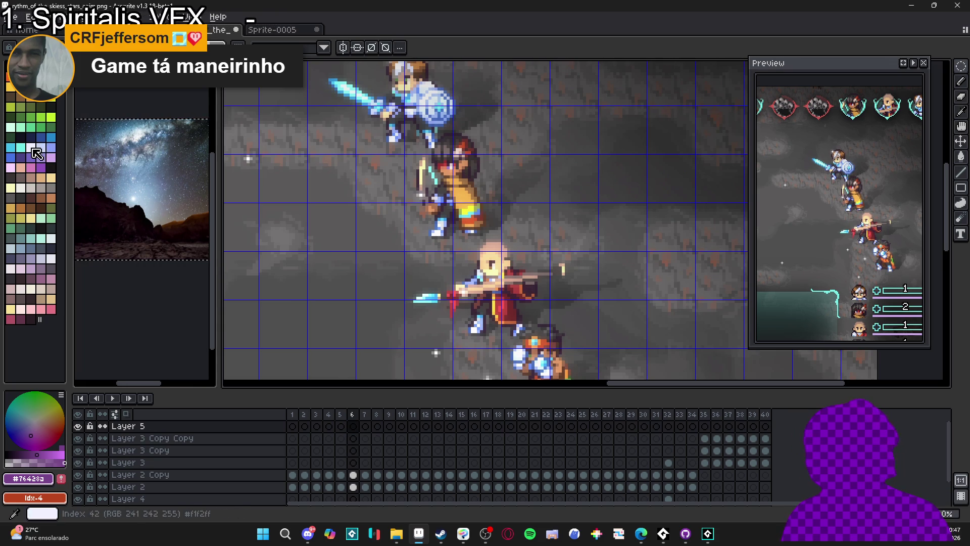
left_click(31, 147)
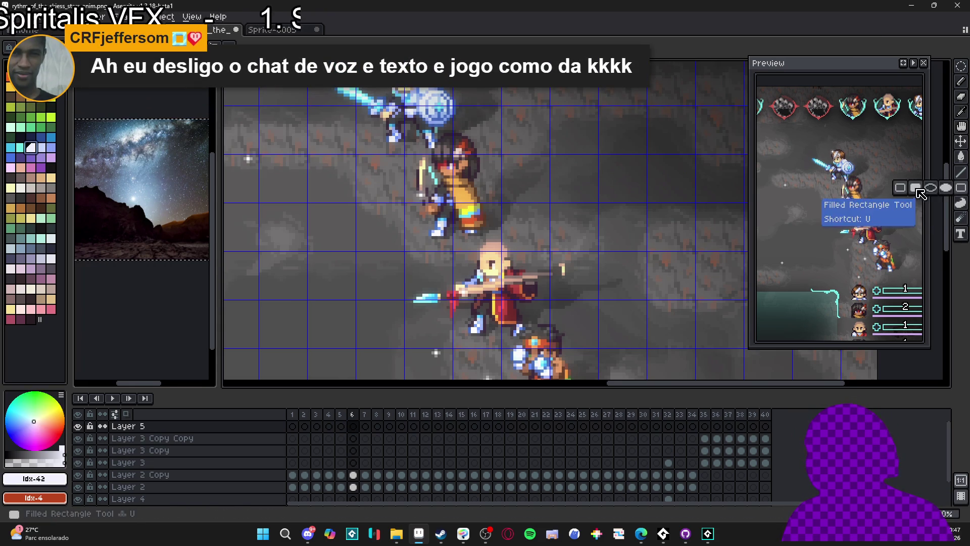
Draw a solid white 19 by 23 rectangle over the central character and magic-wand select it
scroll(458, 315, "up", 1)
mouse_move(458, 341)
left_mouse_down()
mouse_move(518, 251)
mouse_move(530, 253)
left_mouse_up()
key("g")
left_click(512, 293)
key("w")
left_click(512, 293)
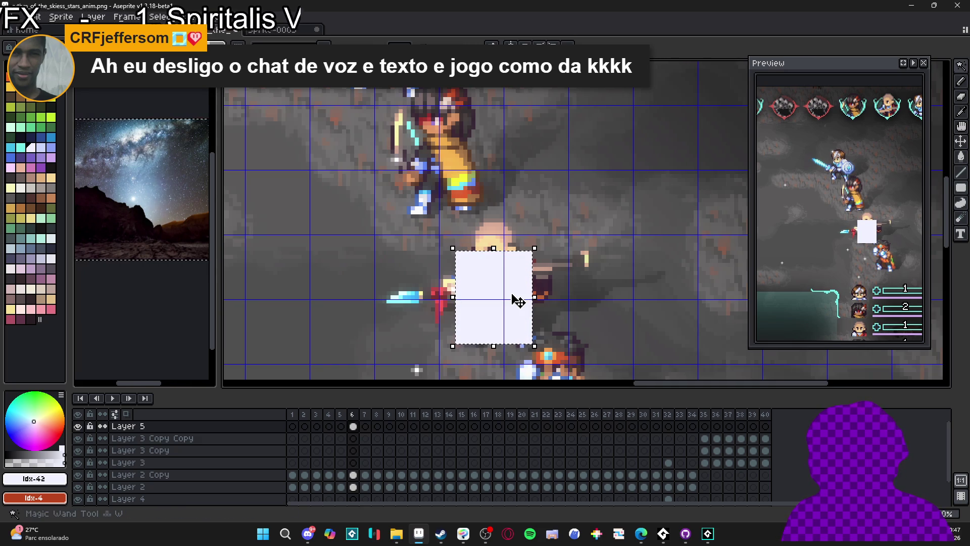
key("ctrl+d")
key("ctrl+z")
left_click(915, 5)
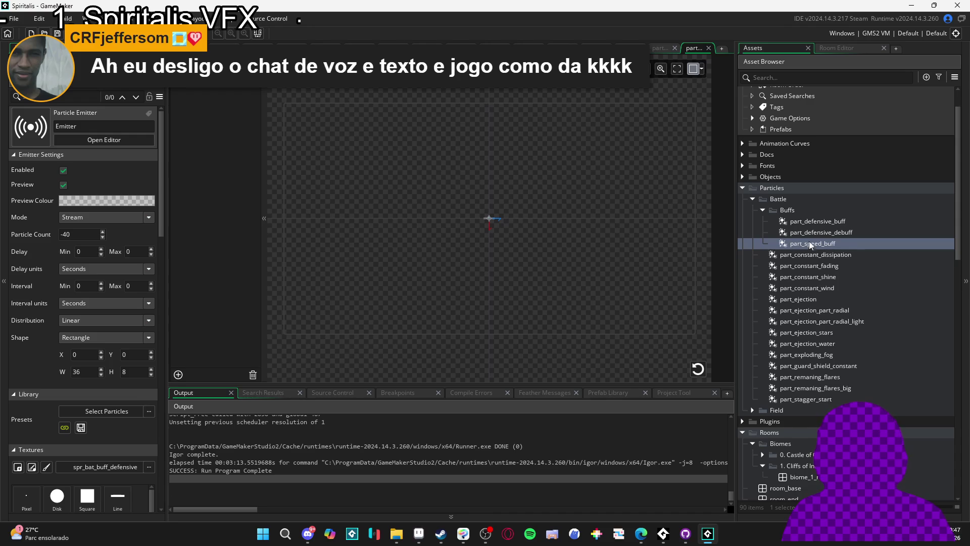
Set the part_speed_buff emitter's rectangle shape to width 19 and height 23
scroll(23, 268, "down", 3)
type("19")
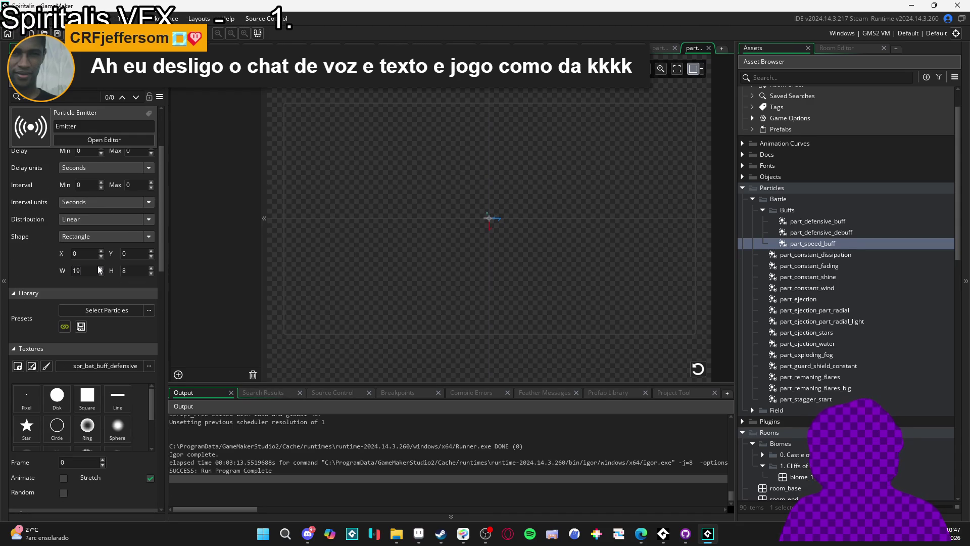
key("Tab")
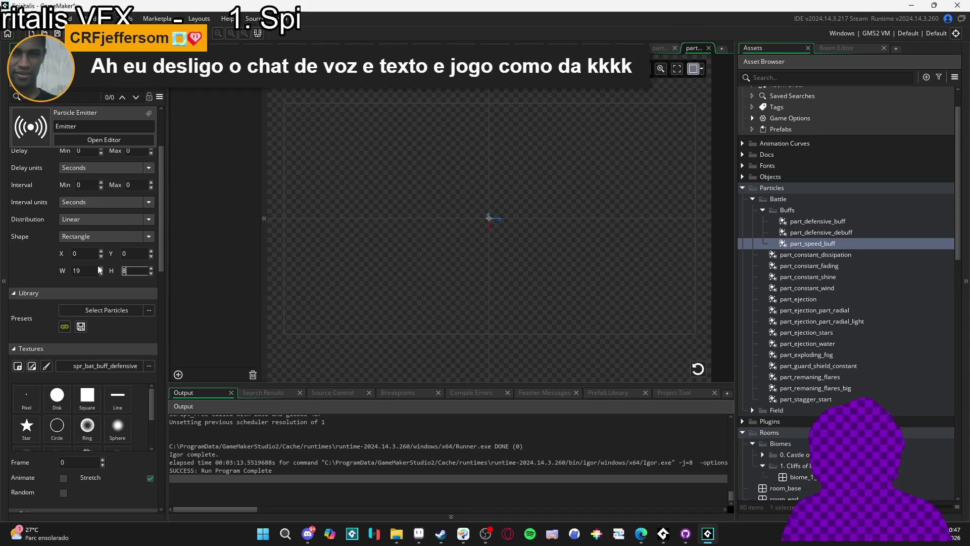
type("23")
scroll(502, 216, "up", 3)
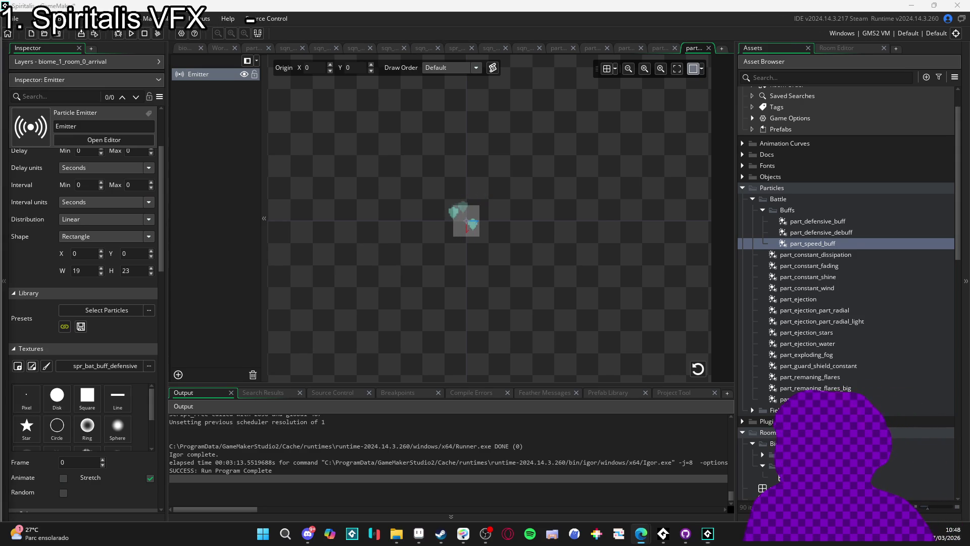
Search the web for 'valkyre keyboard' in Edge
key("alt+Tab")
key("ctrl+l")
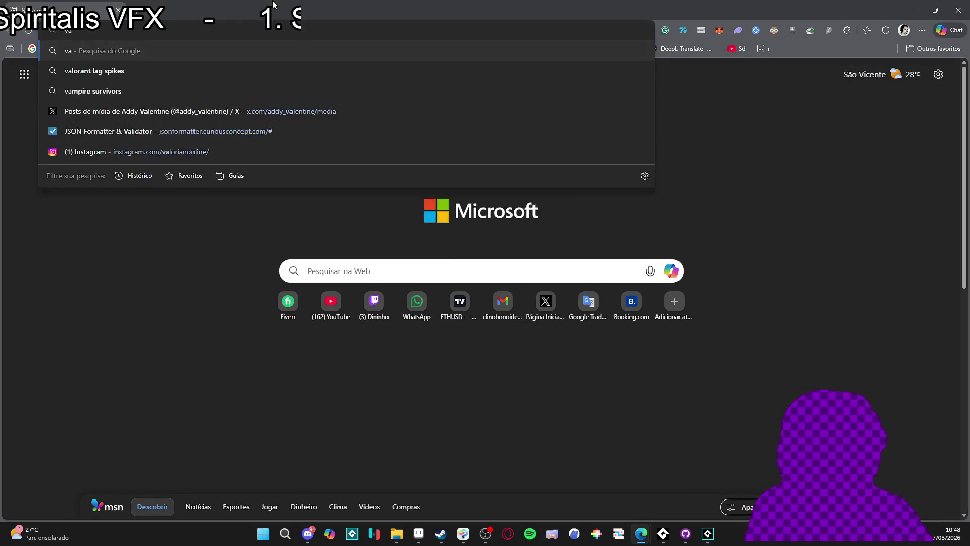
type("valkyre")
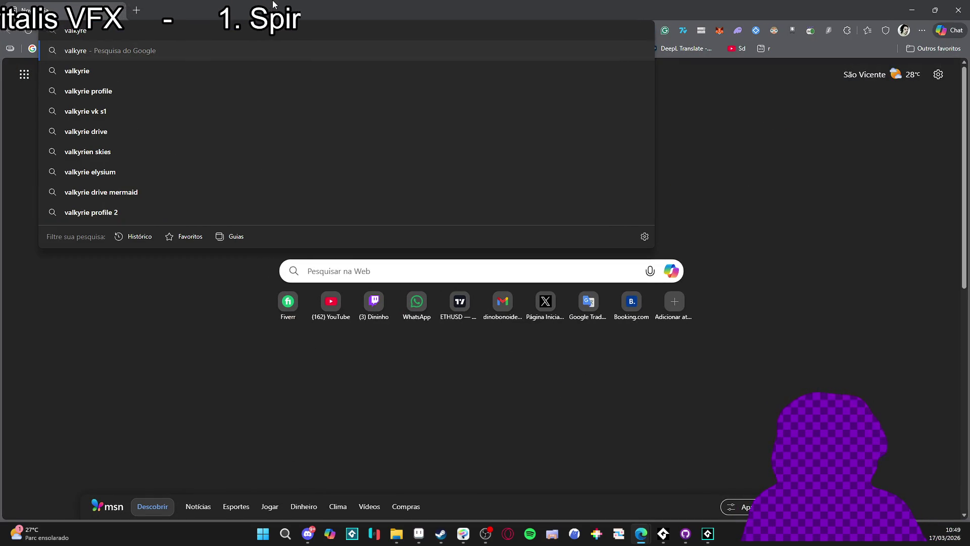
type(" keyboard")
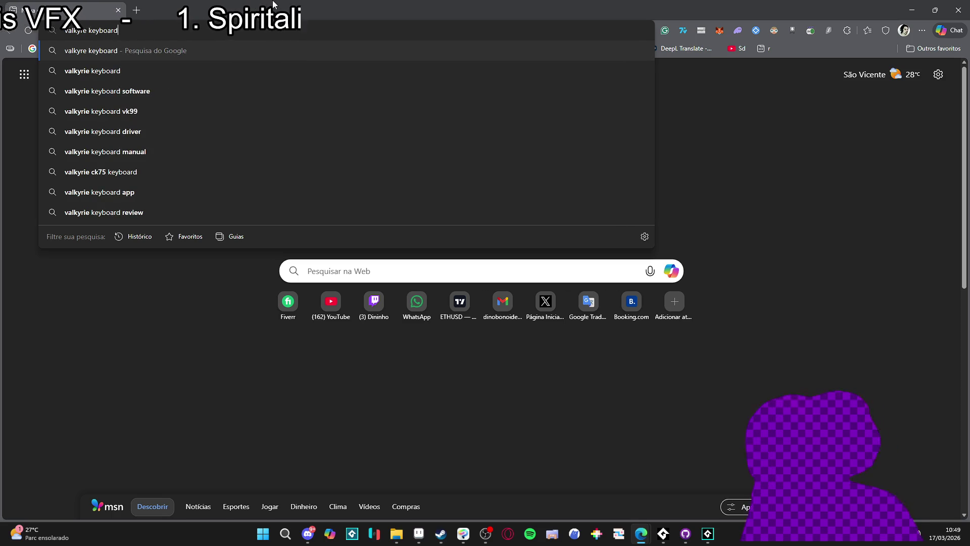
key("Return")
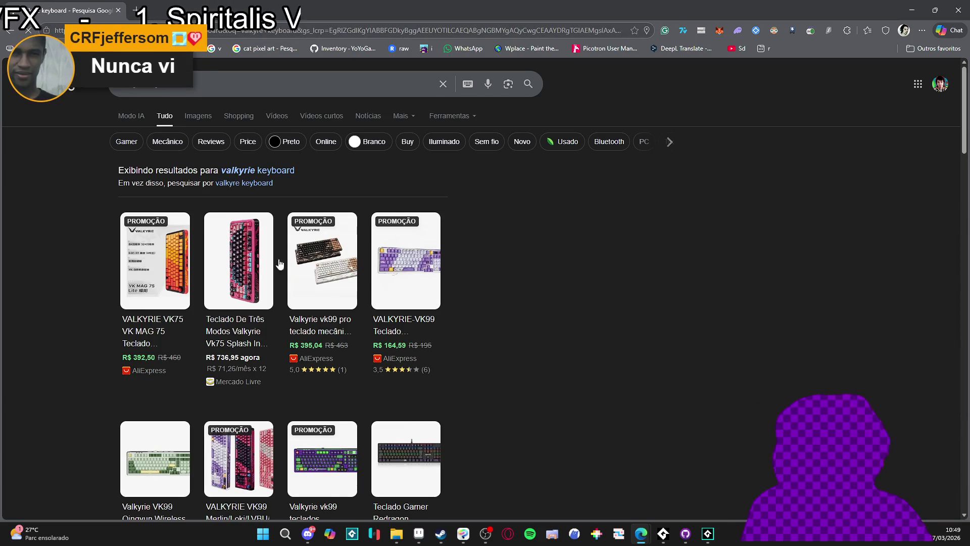
Open the Vk75 Splash Ink listing's seller site, then go back to GameMaker
mouse_move(252, 334)
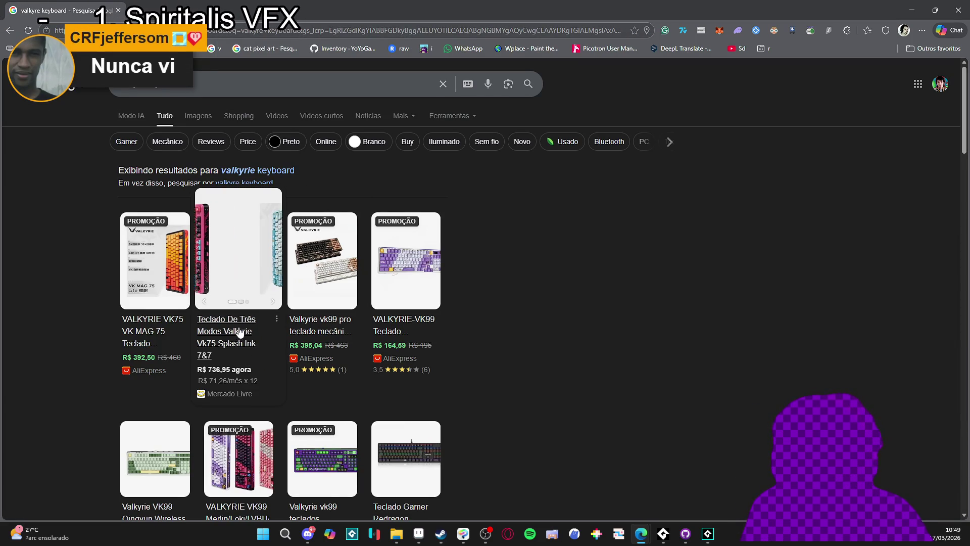
left_click(240, 332)
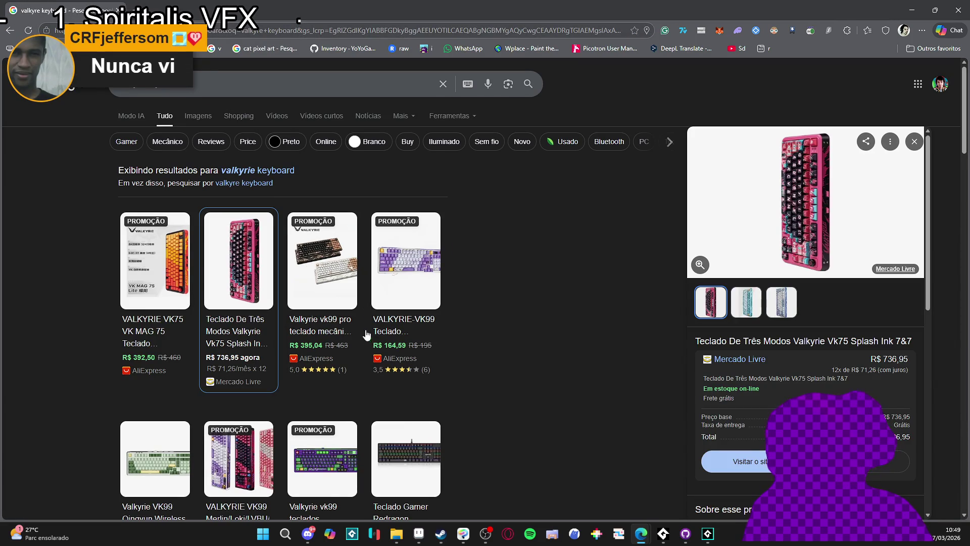
left_click(744, 461)
key("alt+Tab")
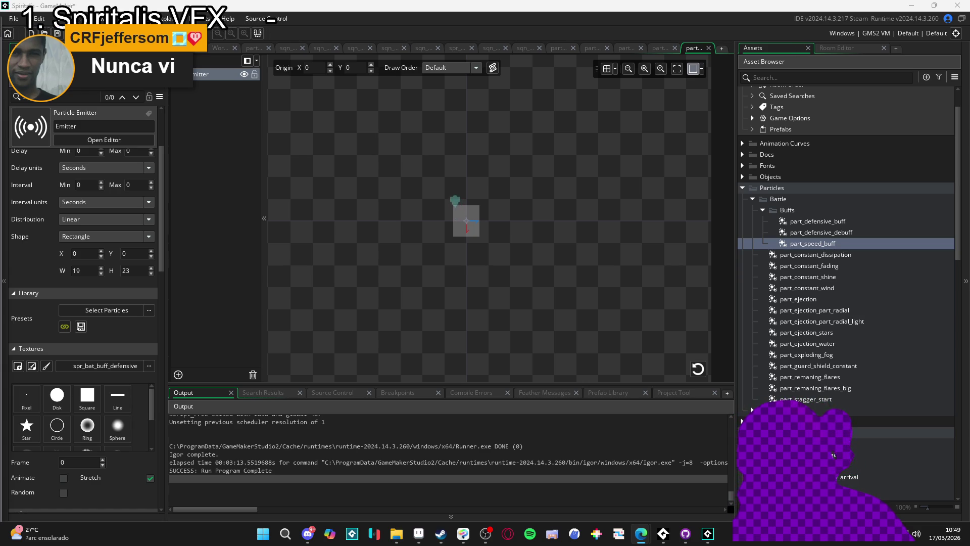
Browse the Vk75 Splash Ink colour photos on Mercado Livre, then move to the AliExpress VK99 listing
key("alt+Tab")
scroll(277, 246, "up", 1)
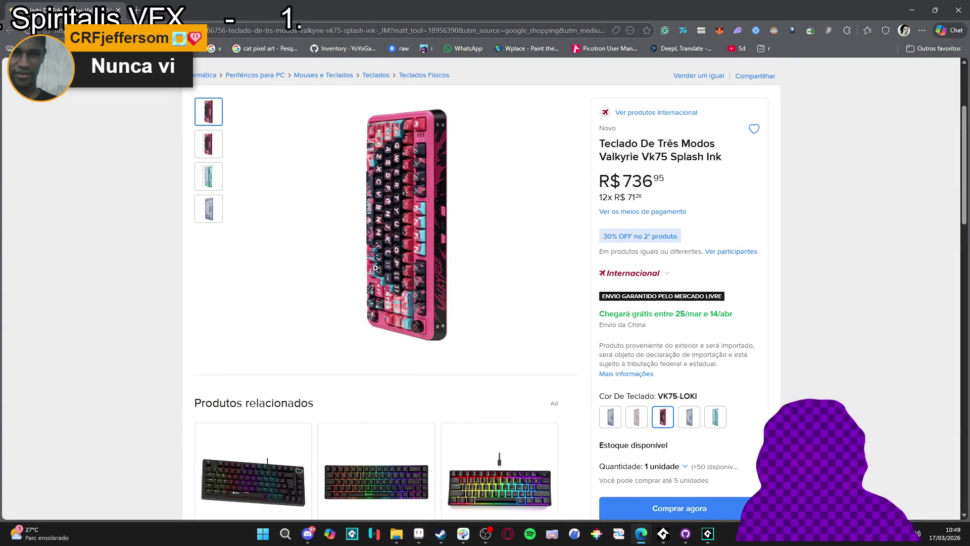
left_click(200, 152)
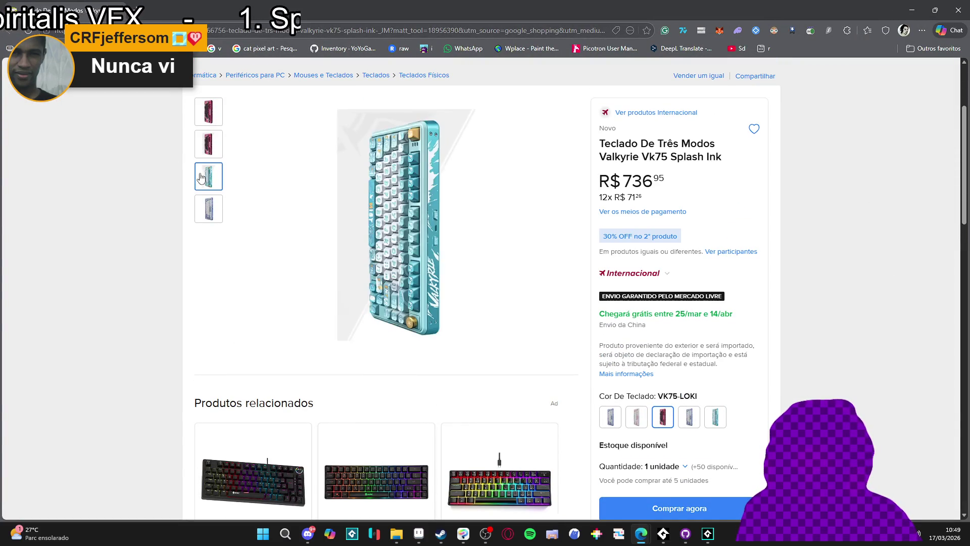
mouse_move(207, 207)
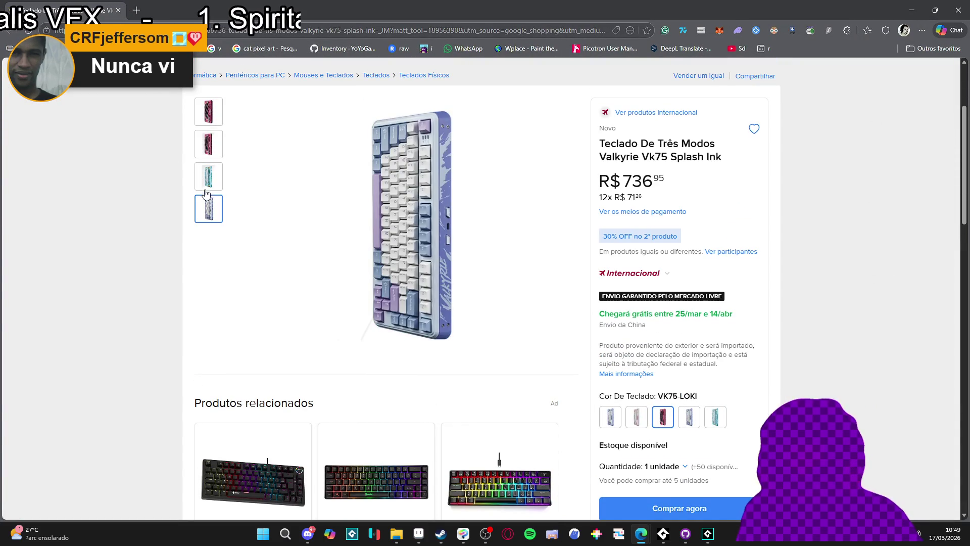
mouse_move(212, 123)
mouse_move(215, 183)
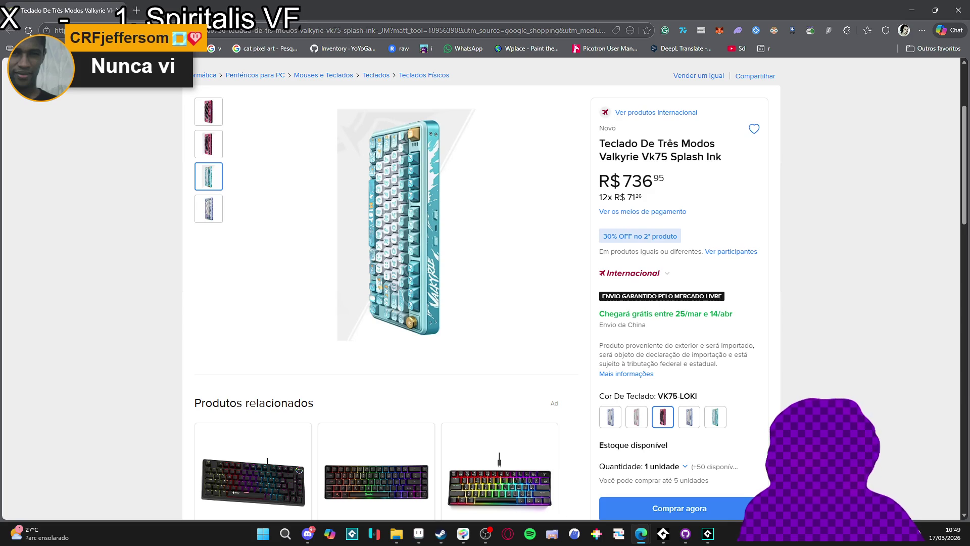
key("alt+Tab")
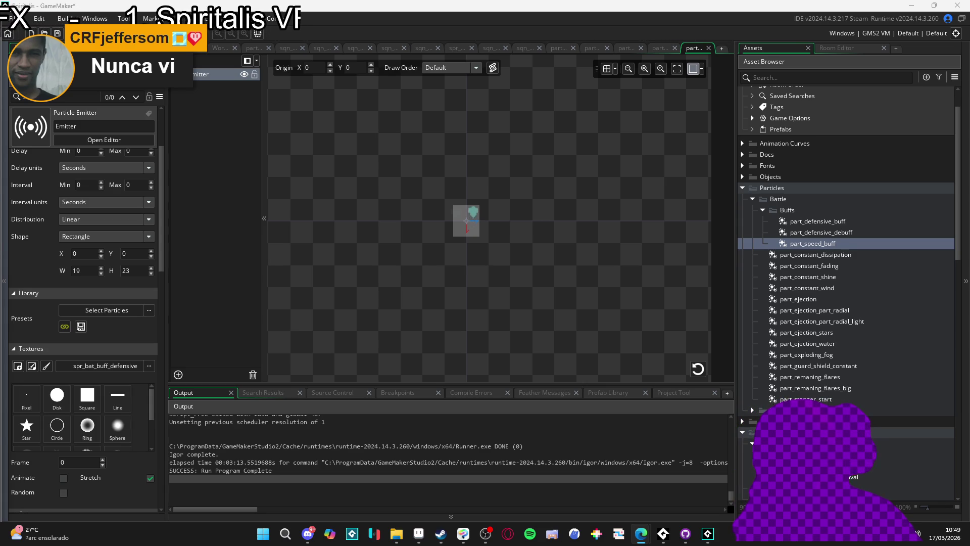
key("alt+Tab")
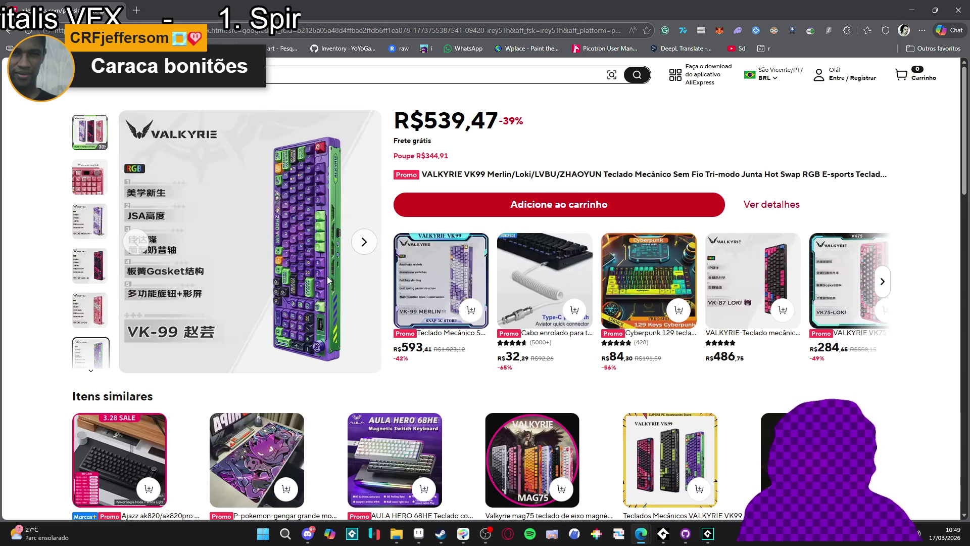
Look over the VALKYRIE VK99 product image on AliExpress, then return to the GameMaker particle editor
right_click(313, 205)
left_click(298, 219)
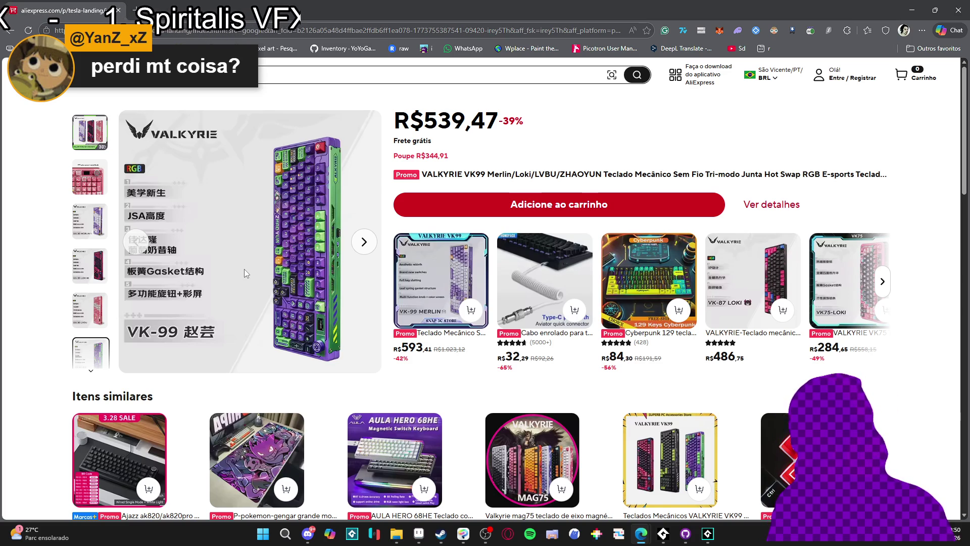
key("alt+Tab")
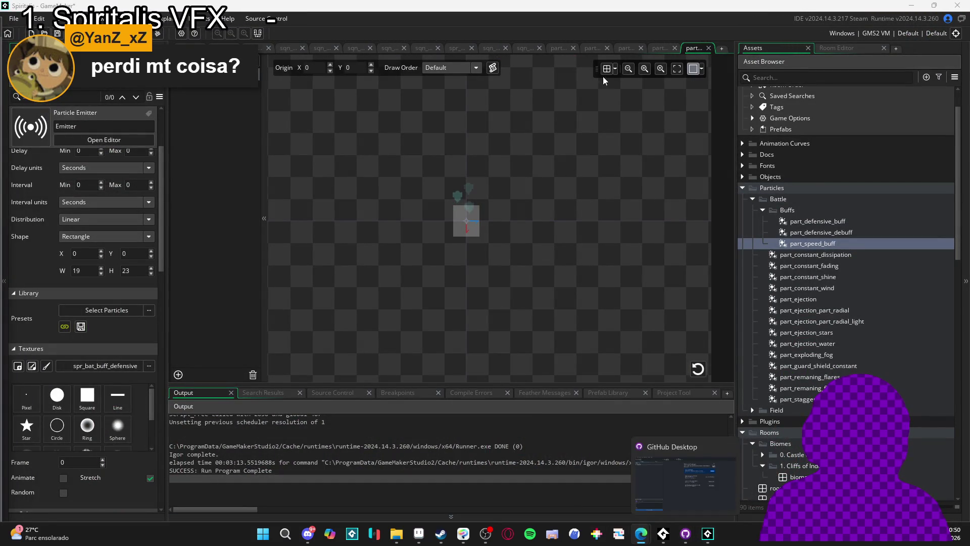
Open the biome_1_room_0_arrival room, select the transition gradient sprite and pan around the white box
left_click(662, 47)
left_click(836, 48)
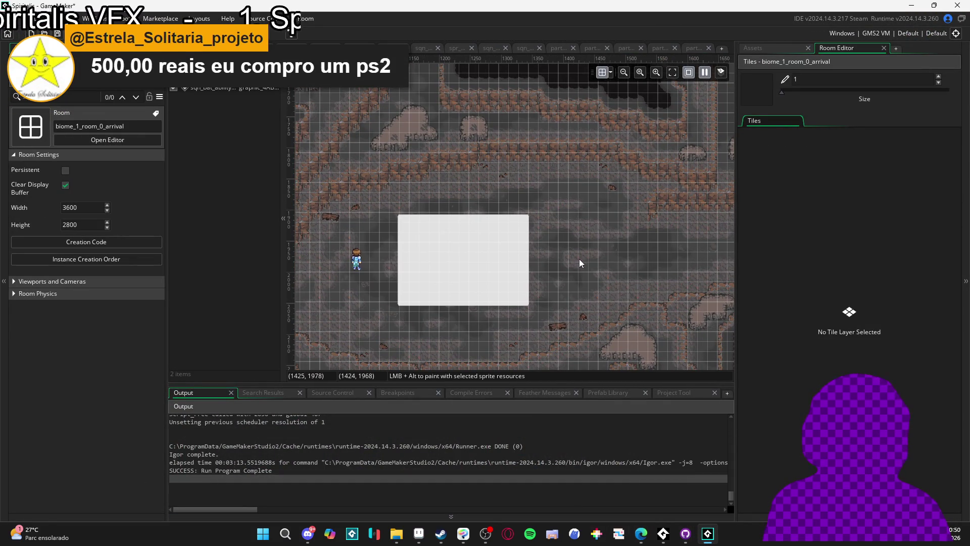
left_click(232, 79)
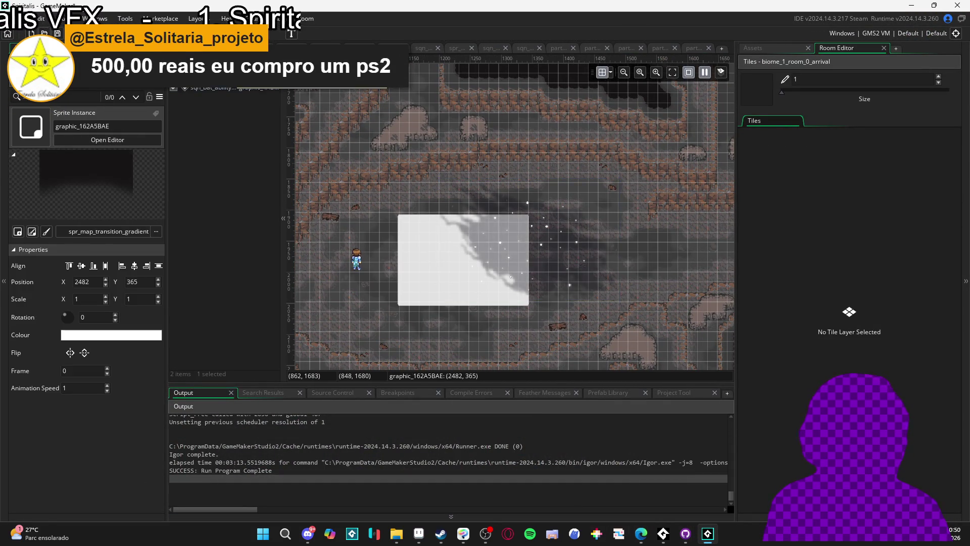
left_click_drag(461, 233, 546, 209)
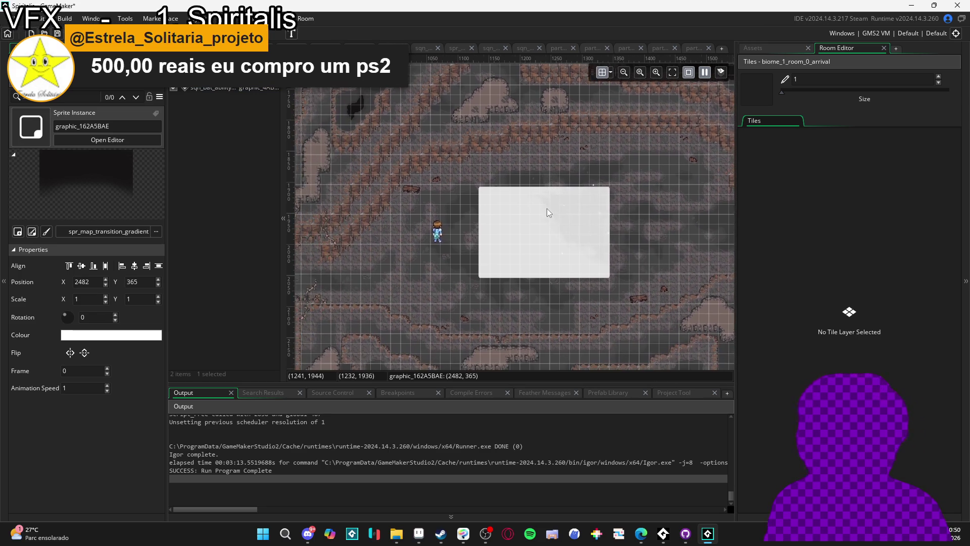
mouse_move(402, 250)
left_mouse_down()
mouse_move(513, 230)
mouse_move(506, 226)
left_mouse_up()
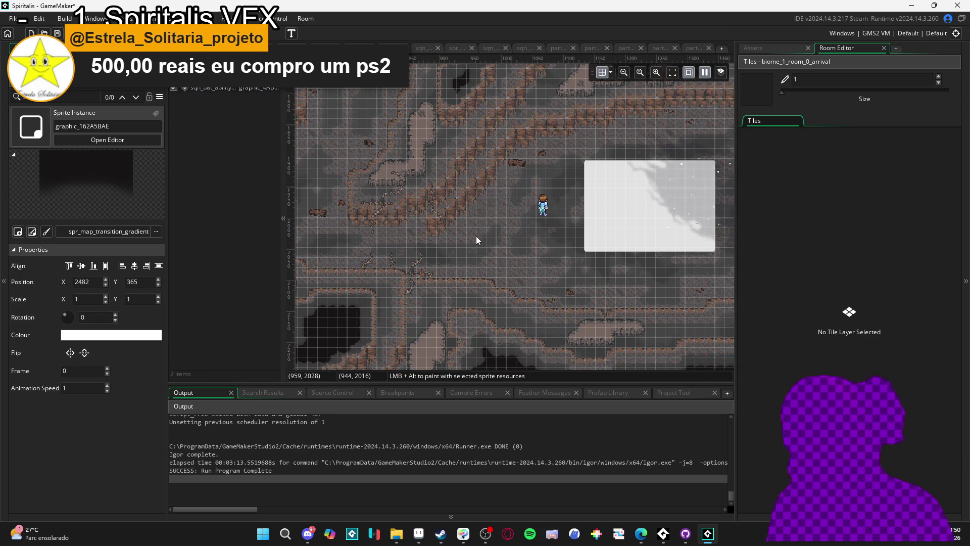
left_click(772, 50)
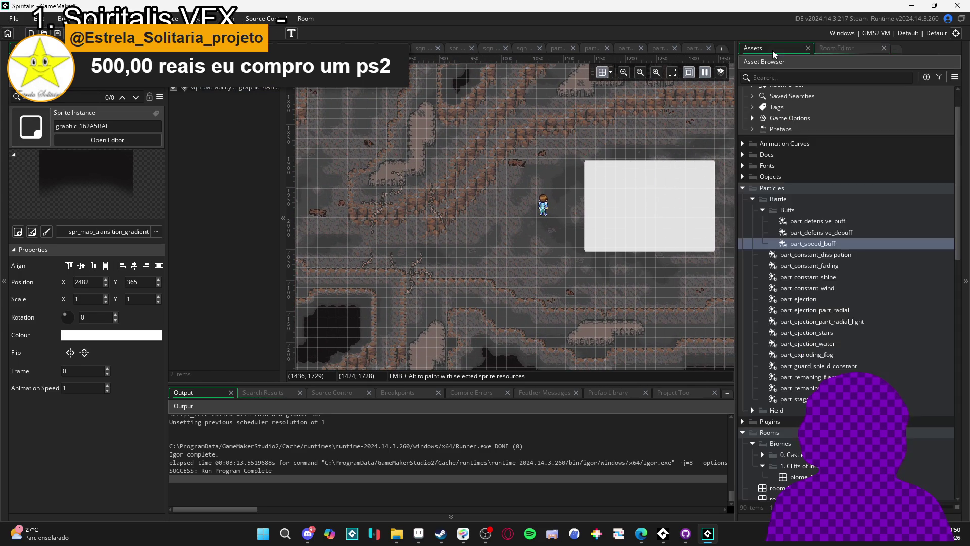
Filter the Asset Browser by 'eag' and select sqn_bat_ability_1_eagle_eyes
left_click(816, 80)
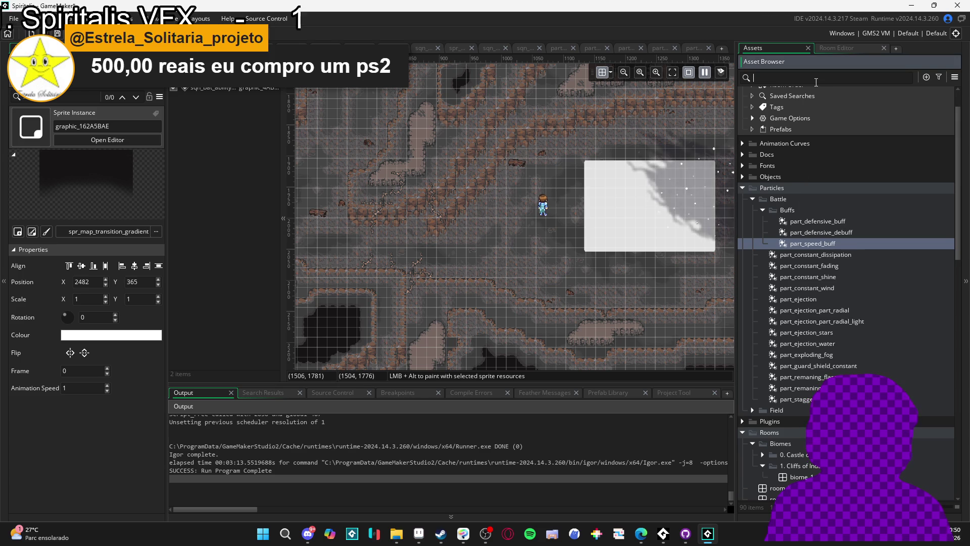
type("eag")
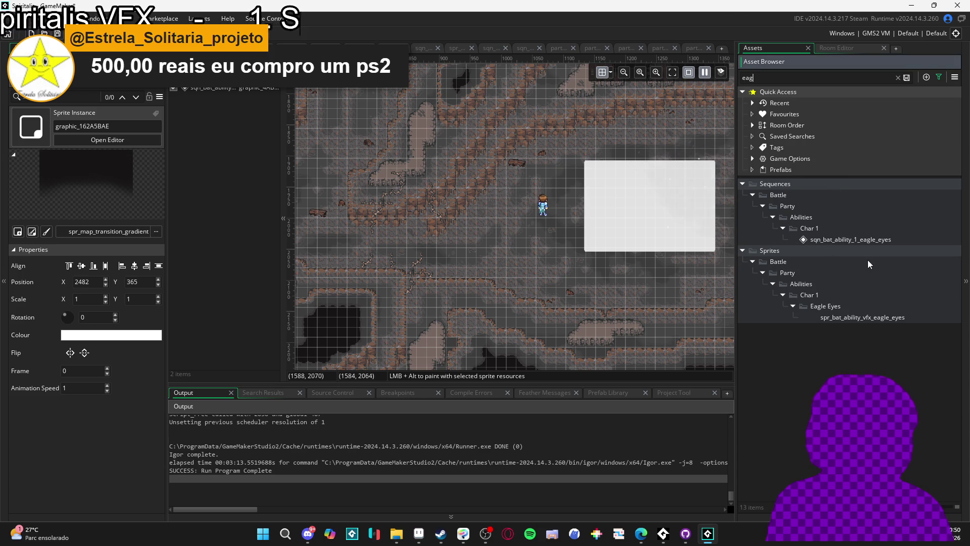
left_click(846, 241)
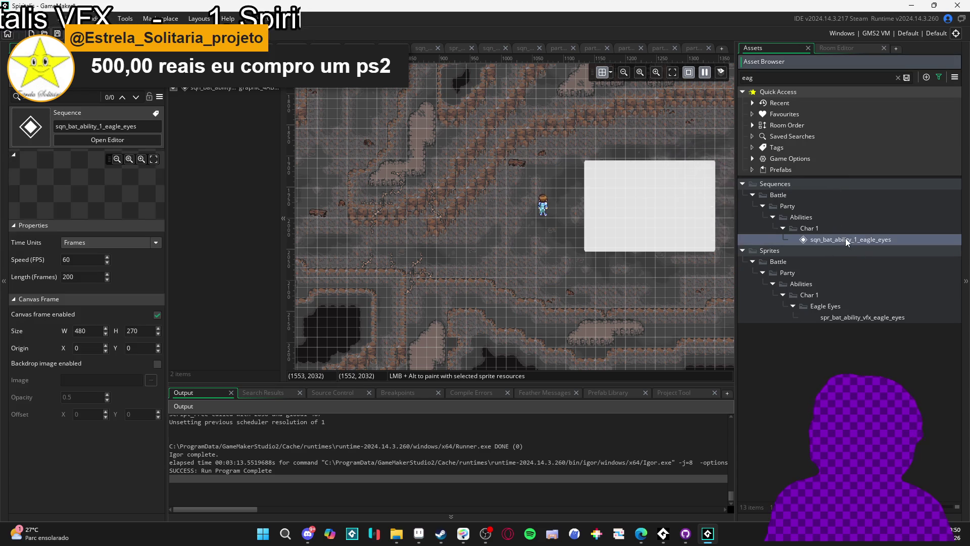
Test-place the eagle_eyes sequence in the room, delete it, and open the profile_pick folder
mouse_move(852, 241)
left_mouse_down()
mouse_move(461, 271)
mouse_move(473, 277)
mouse_move(462, 268)
left_mouse_up()
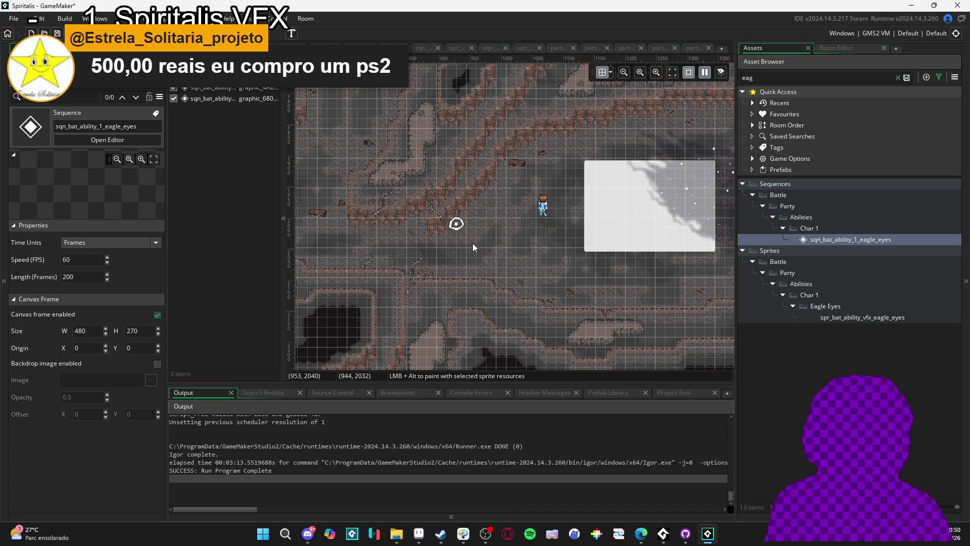
mouse_move(458, 223)
left_mouse_down()
mouse_move(521, 185)
mouse_move(540, 189)
mouse_move(481, 242)
left_mouse_up()
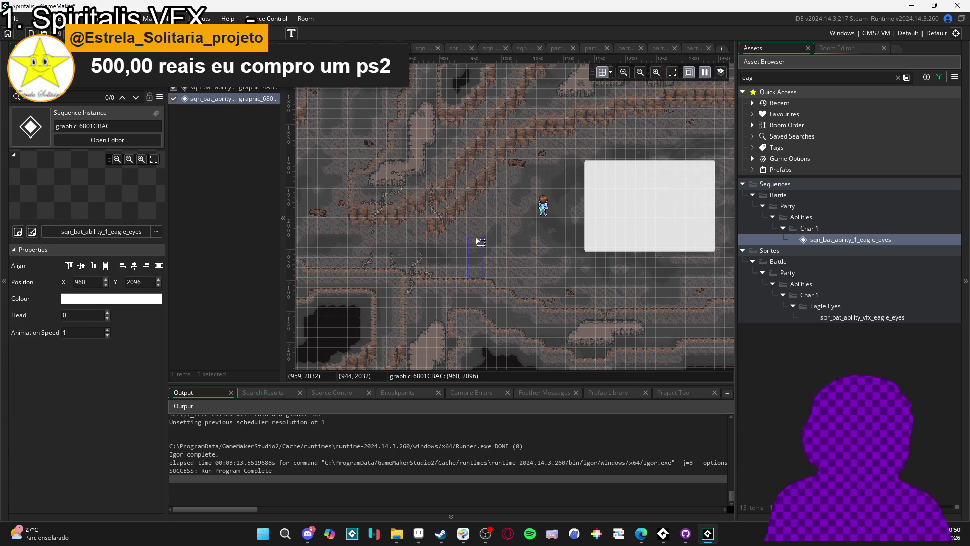
key("Delete")
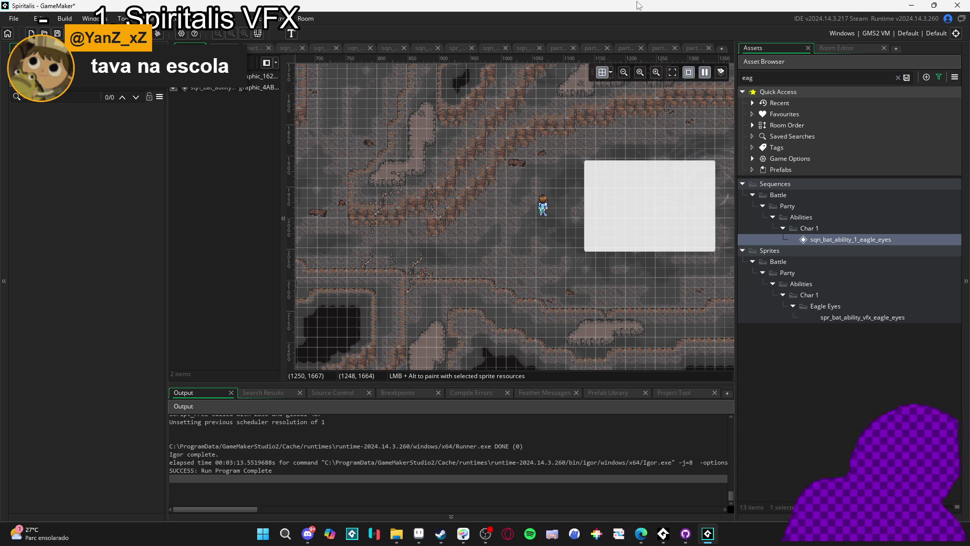
left_click(396, 534)
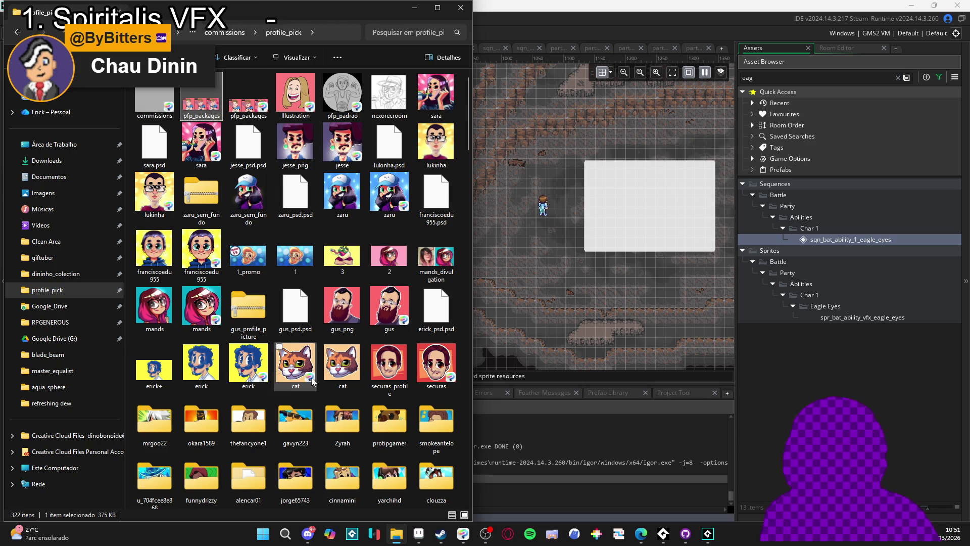
scroll(292, 384, "down", 2)
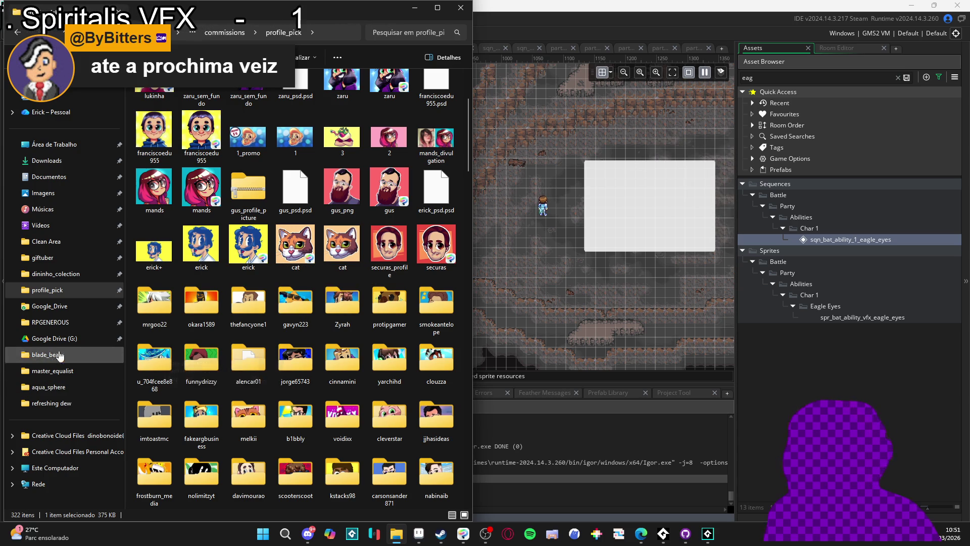
left_click(51, 306)
left_click(54, 292)
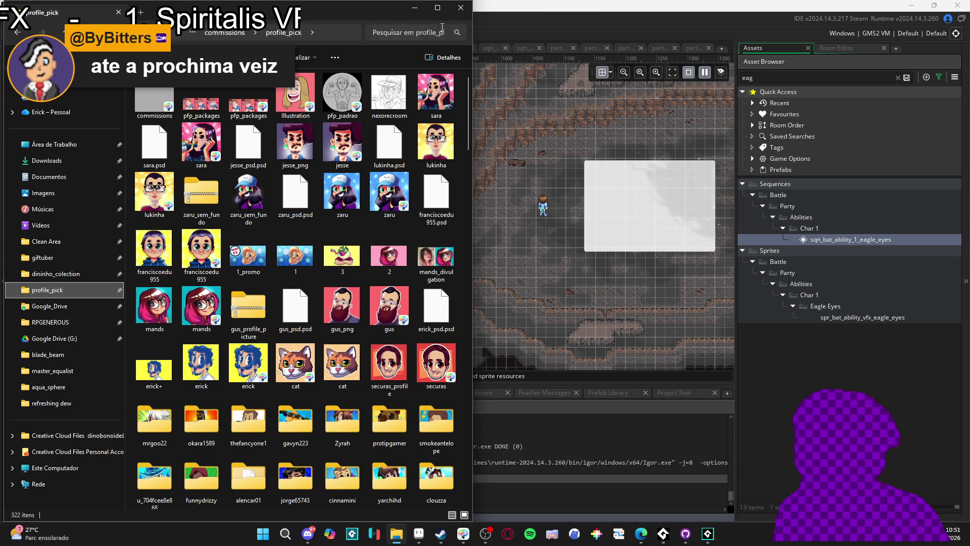
scroll(283, 242, "down", 2)
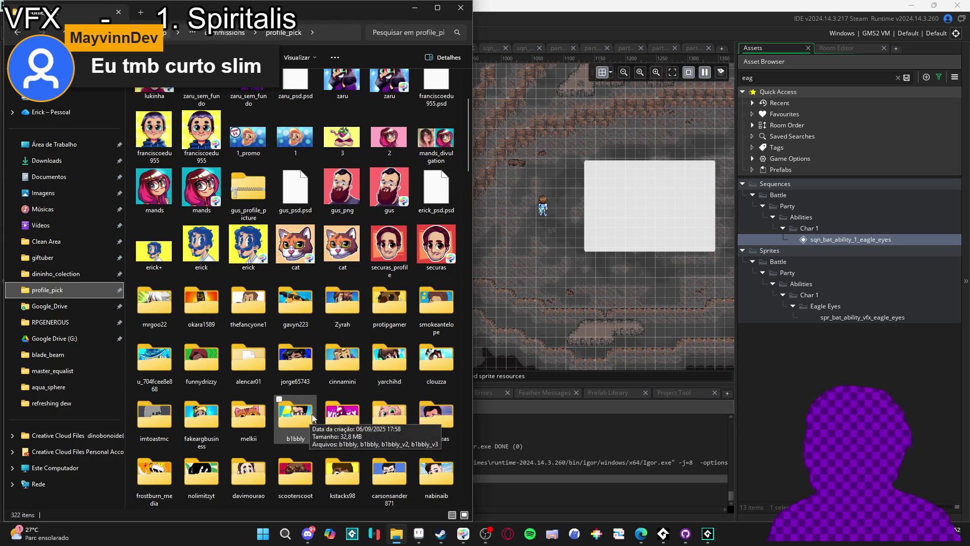
left_click(415, 9)
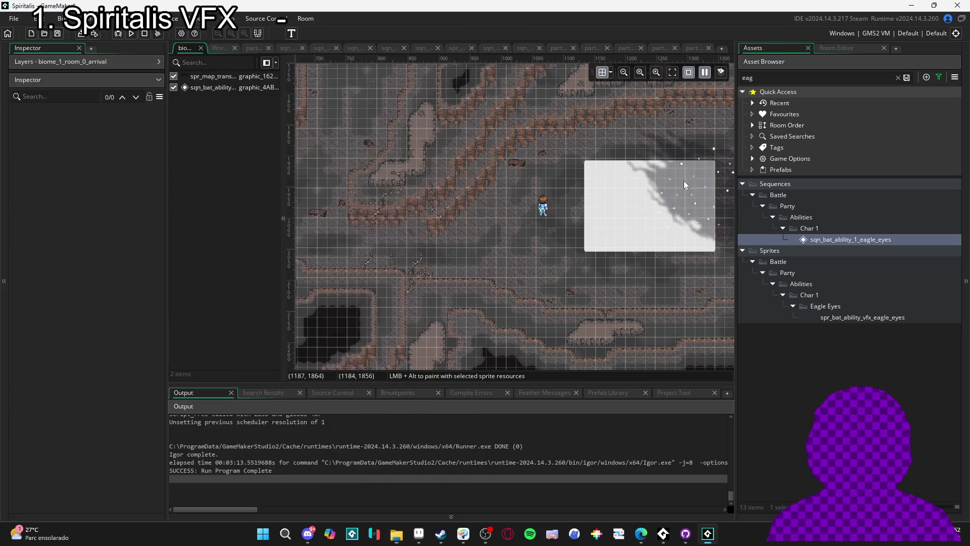
Inspect the eagle_eyes sequence, then return to the arrival room with the asset list showing
double_click(896, 239)
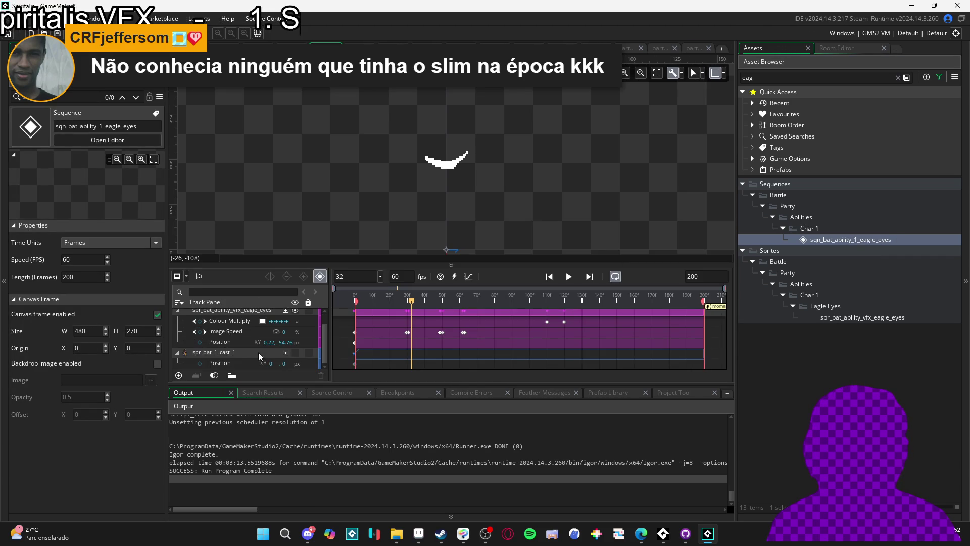
scroll(295, 353, "down", 1)
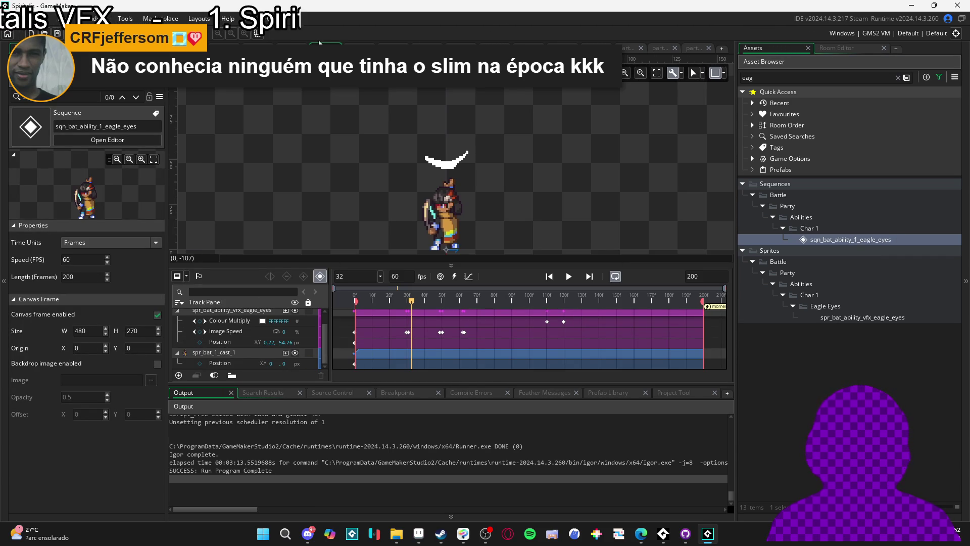
left_click(208, 46)
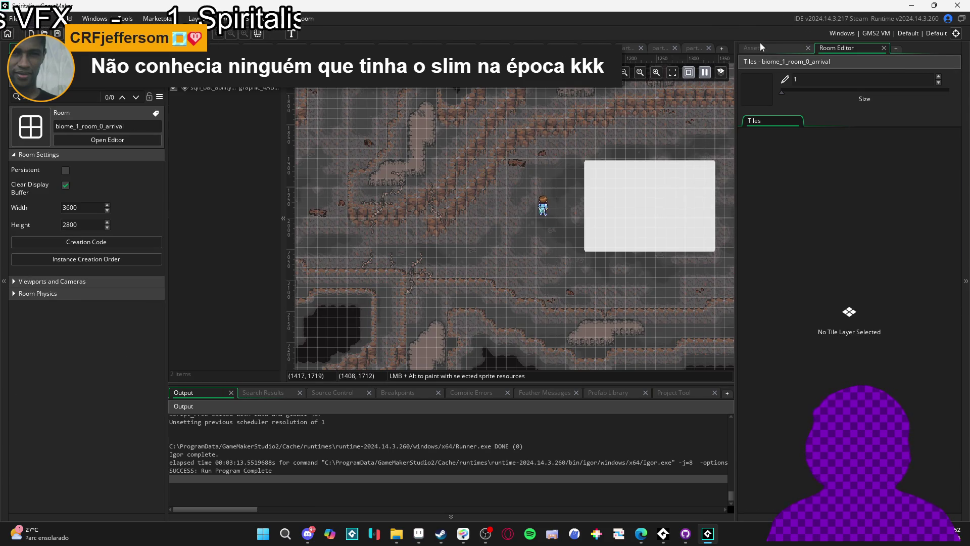
left_click(761, 47)
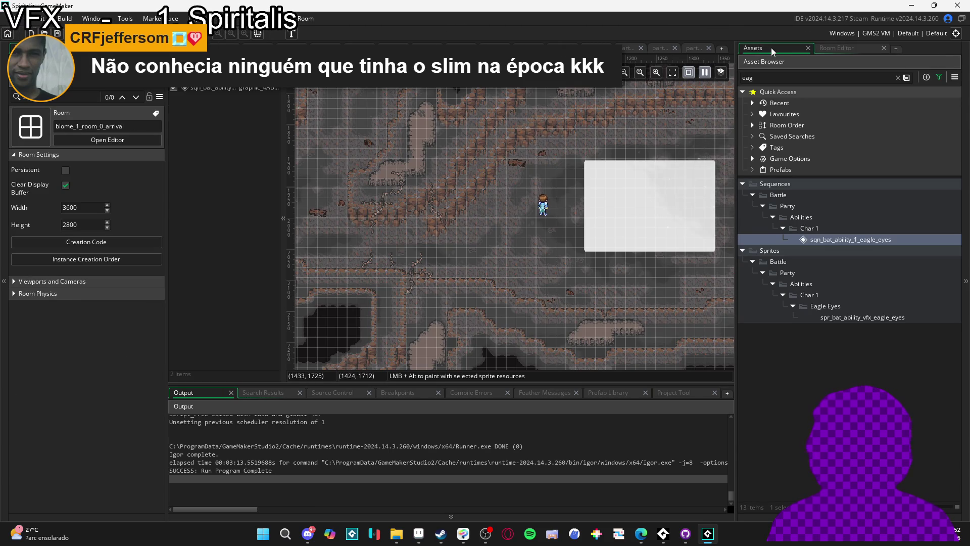
Place the eagle_eyes sequence beside the character, run with F5, and reopen it after the moment_data crash
left_click(473, 271, "alt")
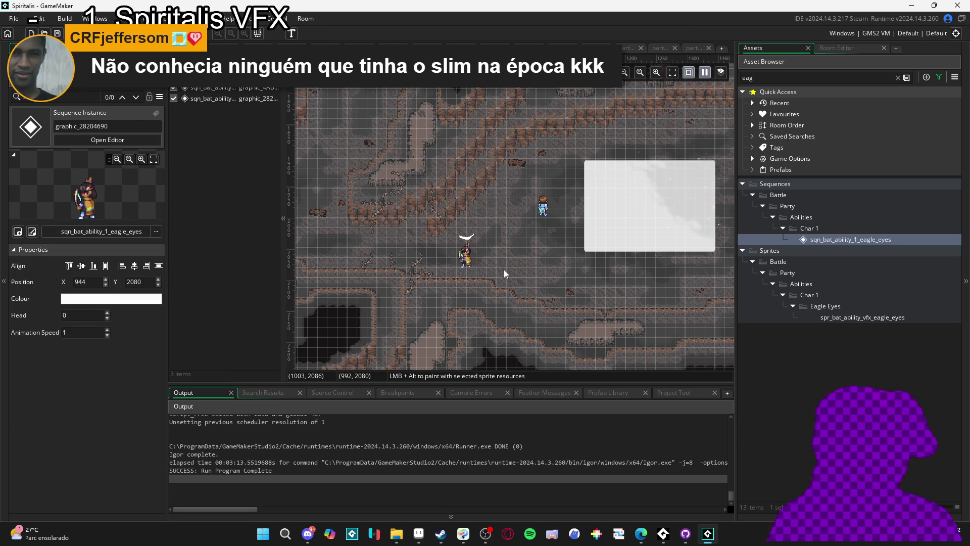
key("F5")
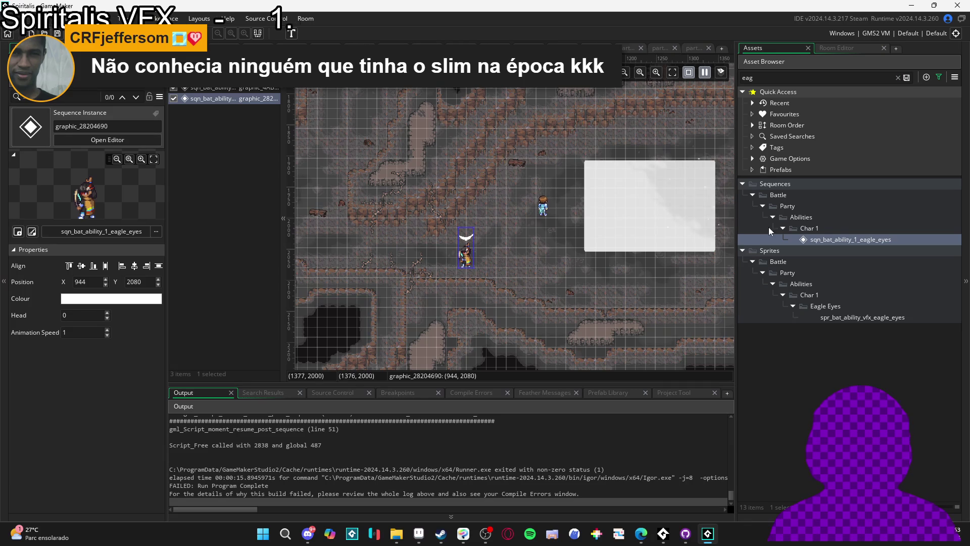
double_click(848, 240)
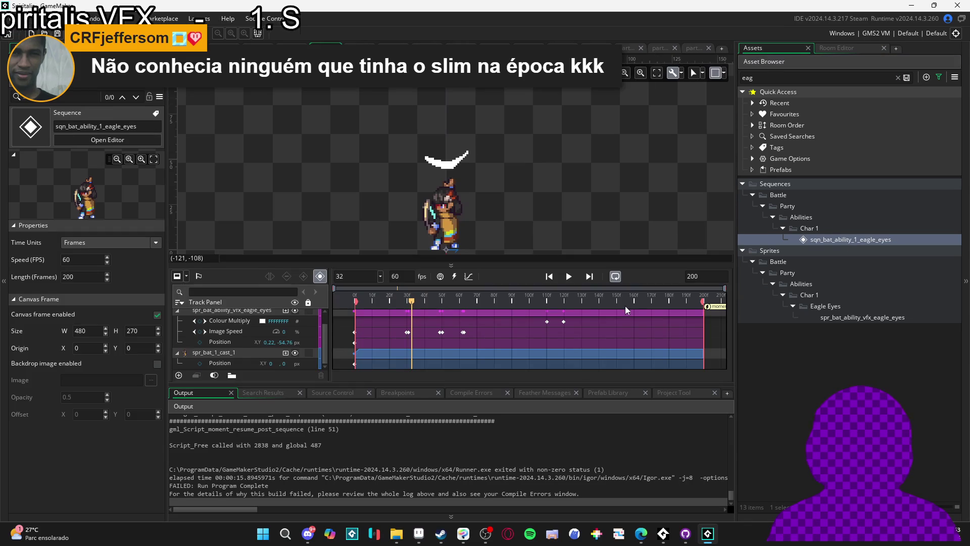
Delete the resume moment at frame 200 of the eagle_eyes sequence and rerun the game
double_click(712, 306)
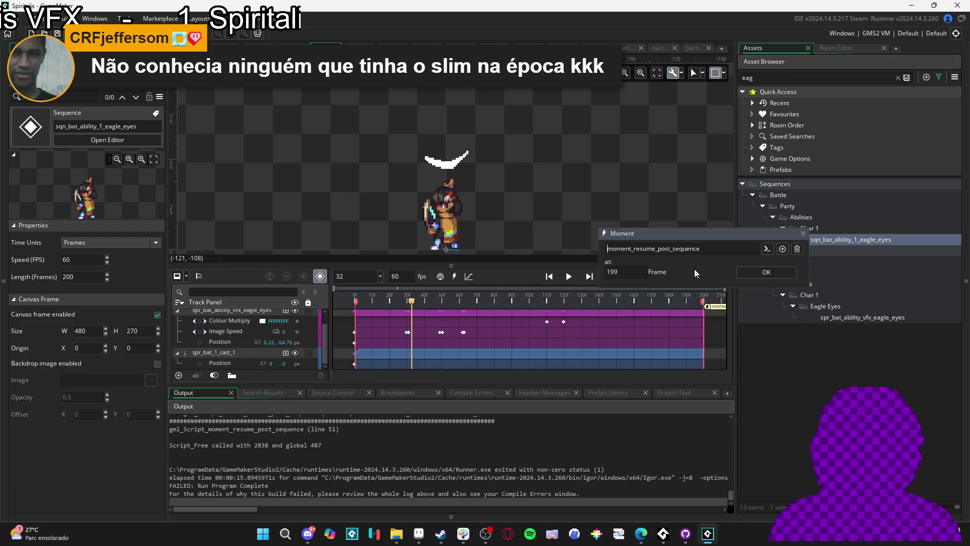
left_click(798, 250)
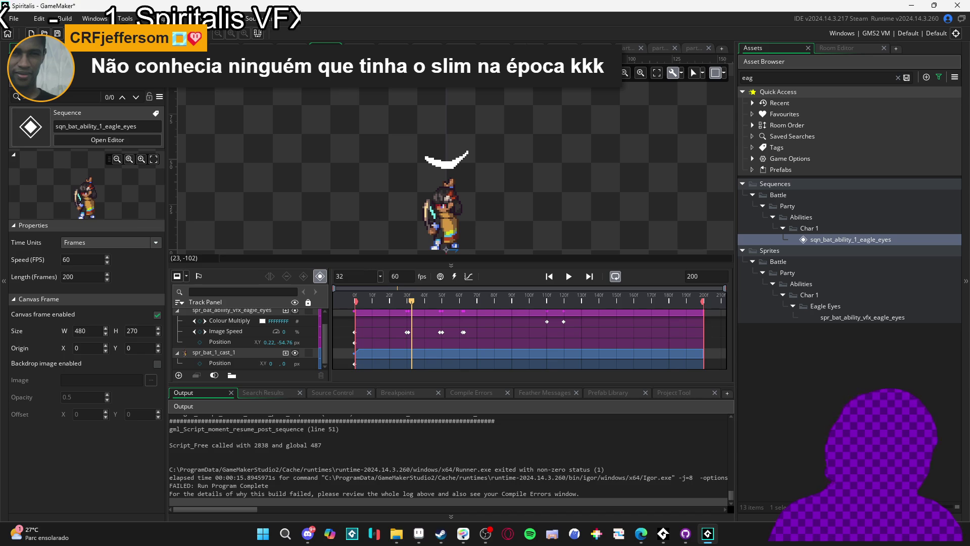
key("F5")
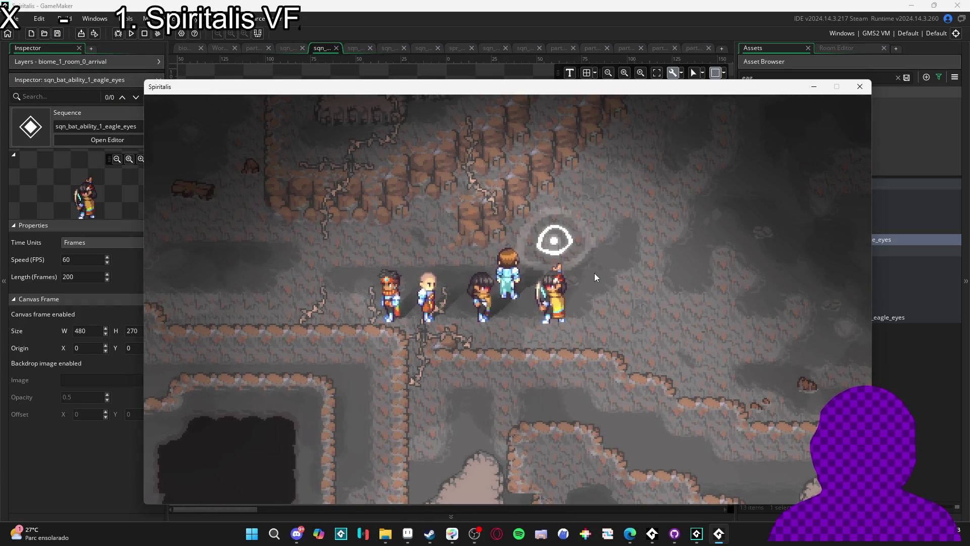
Walk the party around in the test run, then clear the Asset Browser search filter
key("Left")
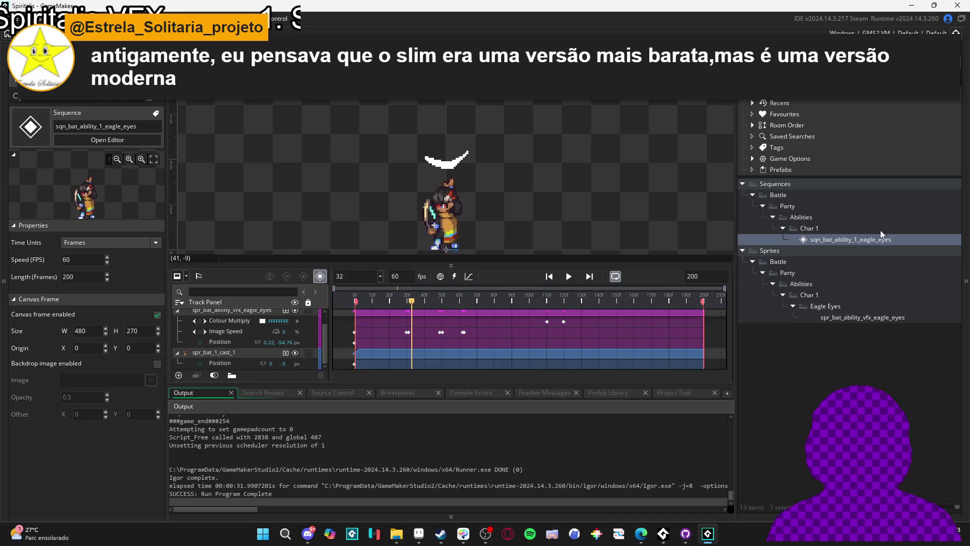
key("Escape")
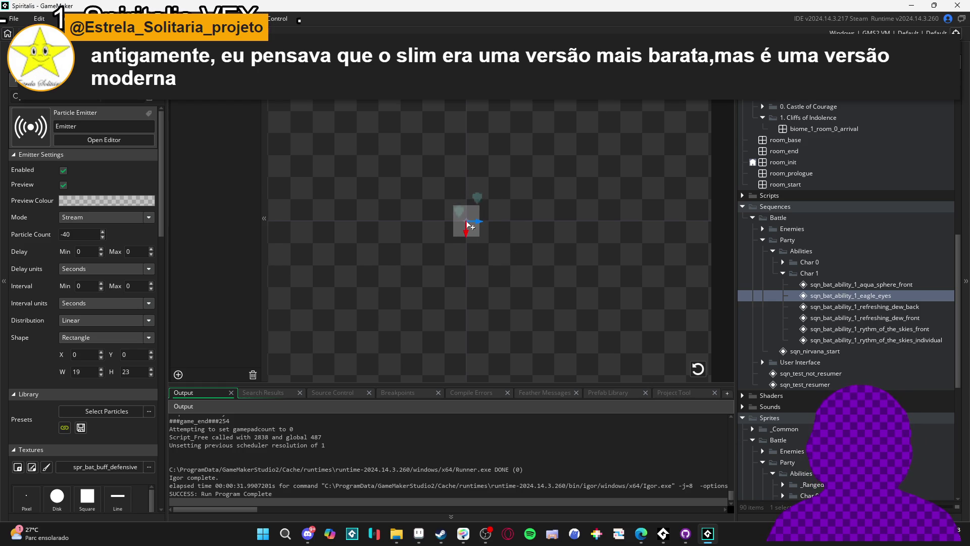
scroll(467, 223, "up", 1)
scroll(467, 222, "up", 1)
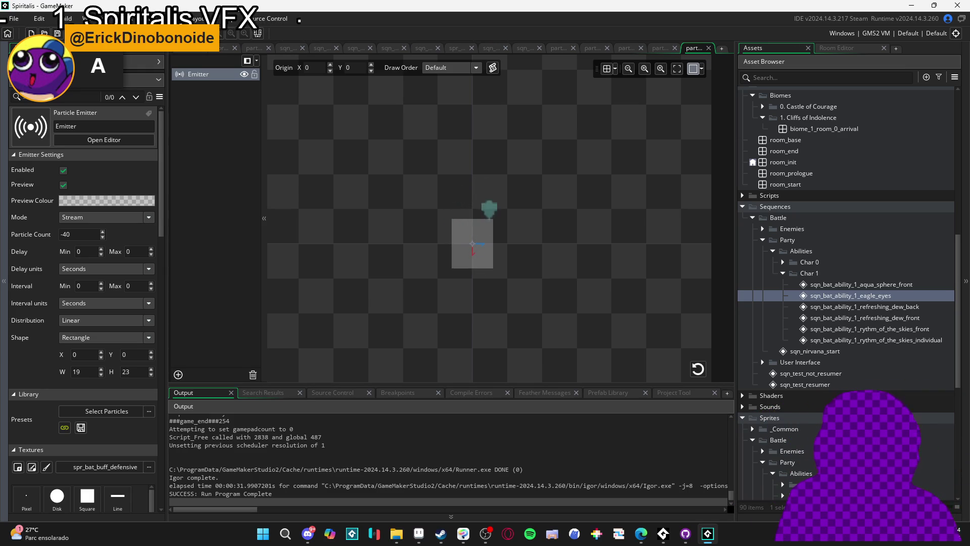
key("F5")
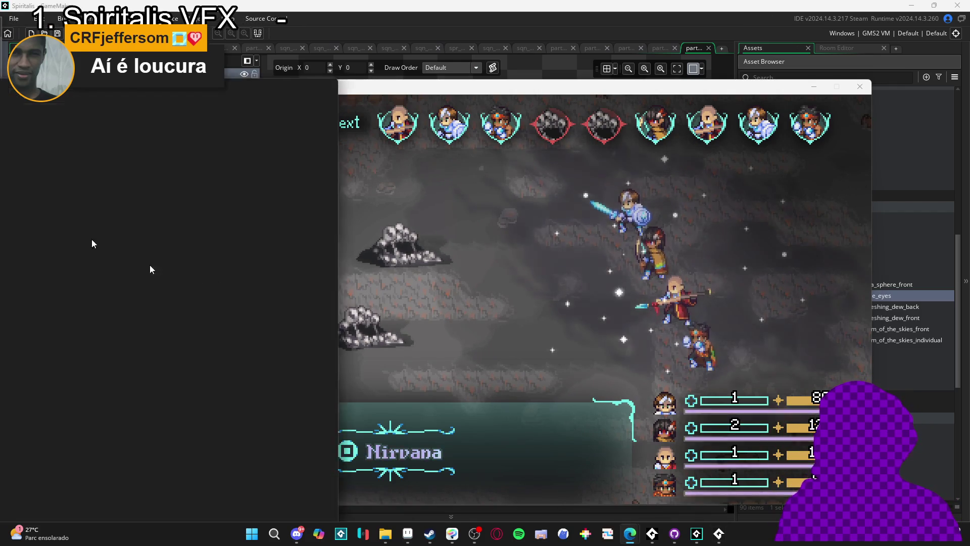
Switch from the running Spiritalis game to Edge showing the archlinux32.org page
key("alt+Tab")
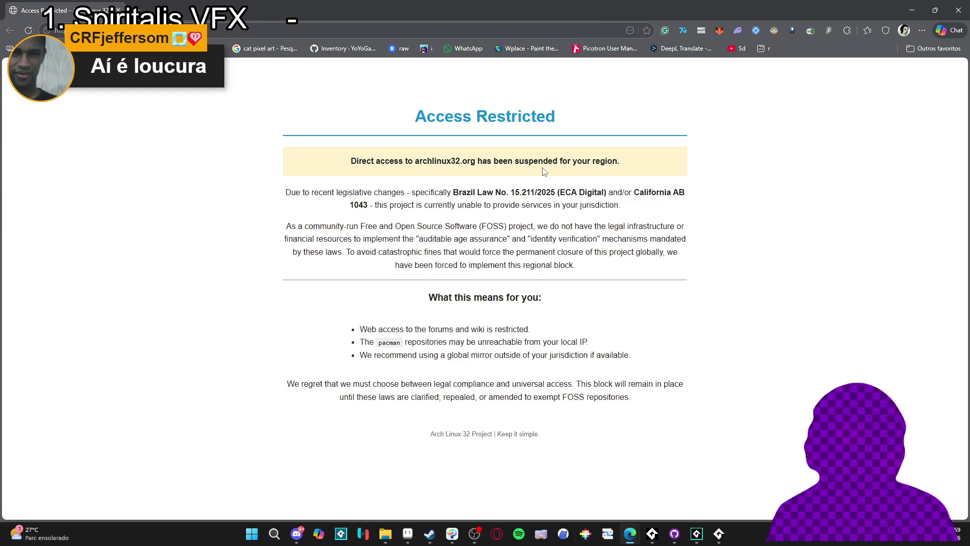
Select and deselect 'pacman' on the Access Restricted page, then close Edge
double_click(389, 343)
left_click(558, 354)
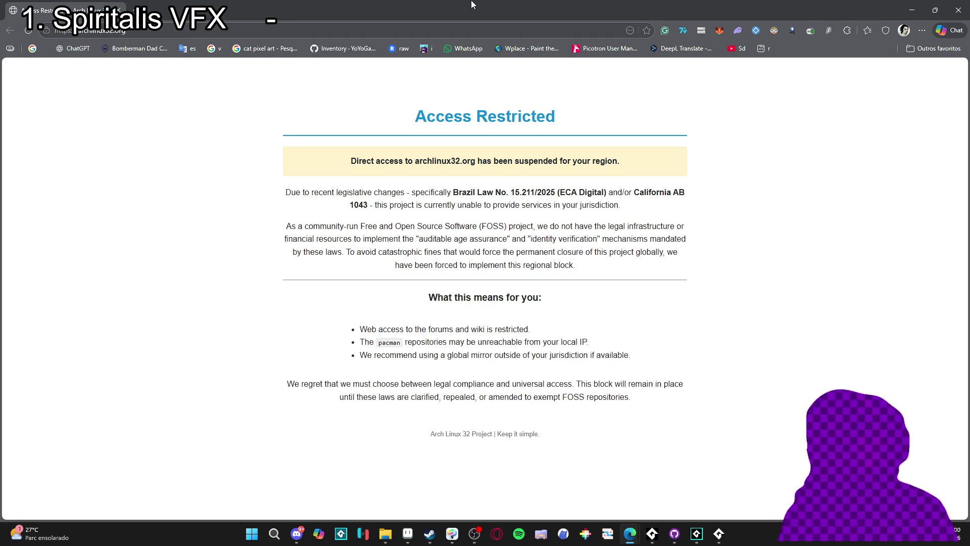
left_click(959, 10)
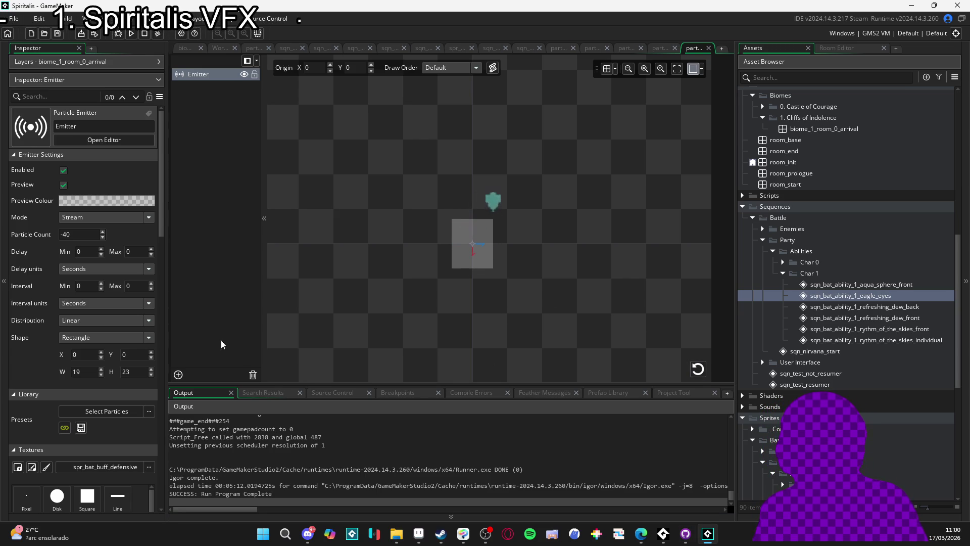
scroll(91, 365, "down", 5)
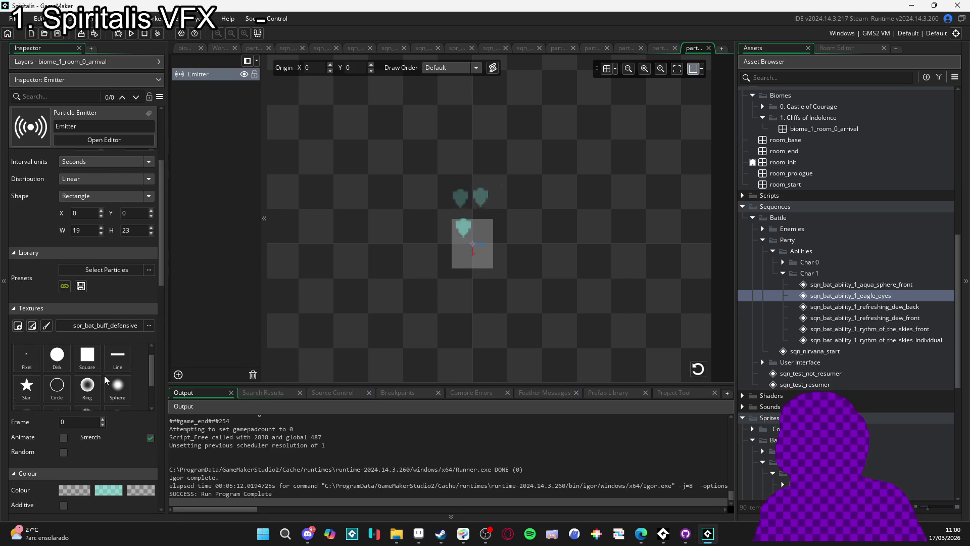
scroll(70, 416, "down", 8)
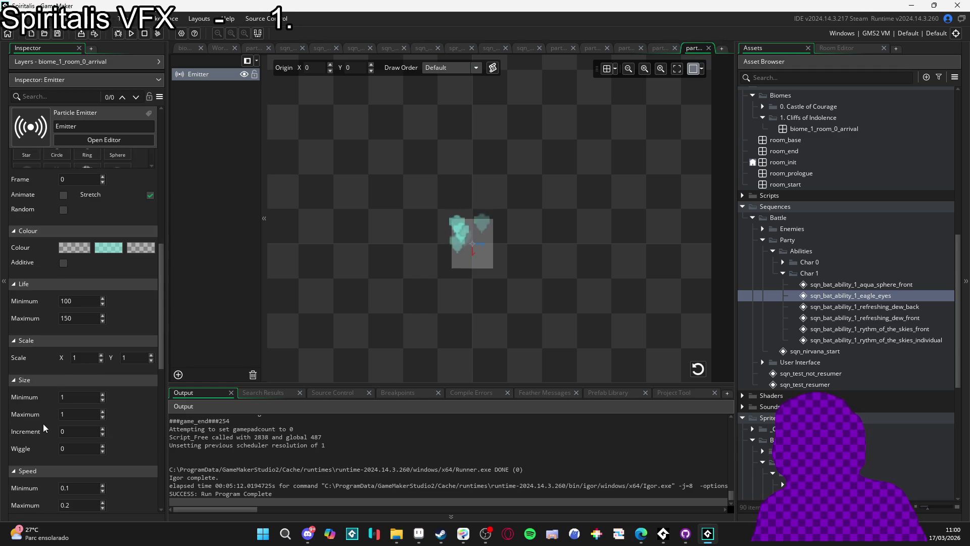
scroll(43, 424, "down", 2)
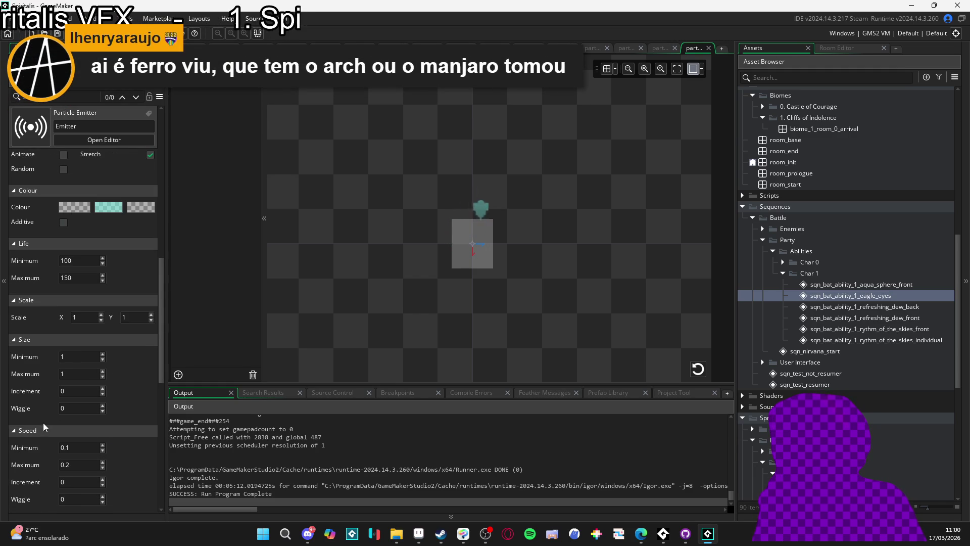